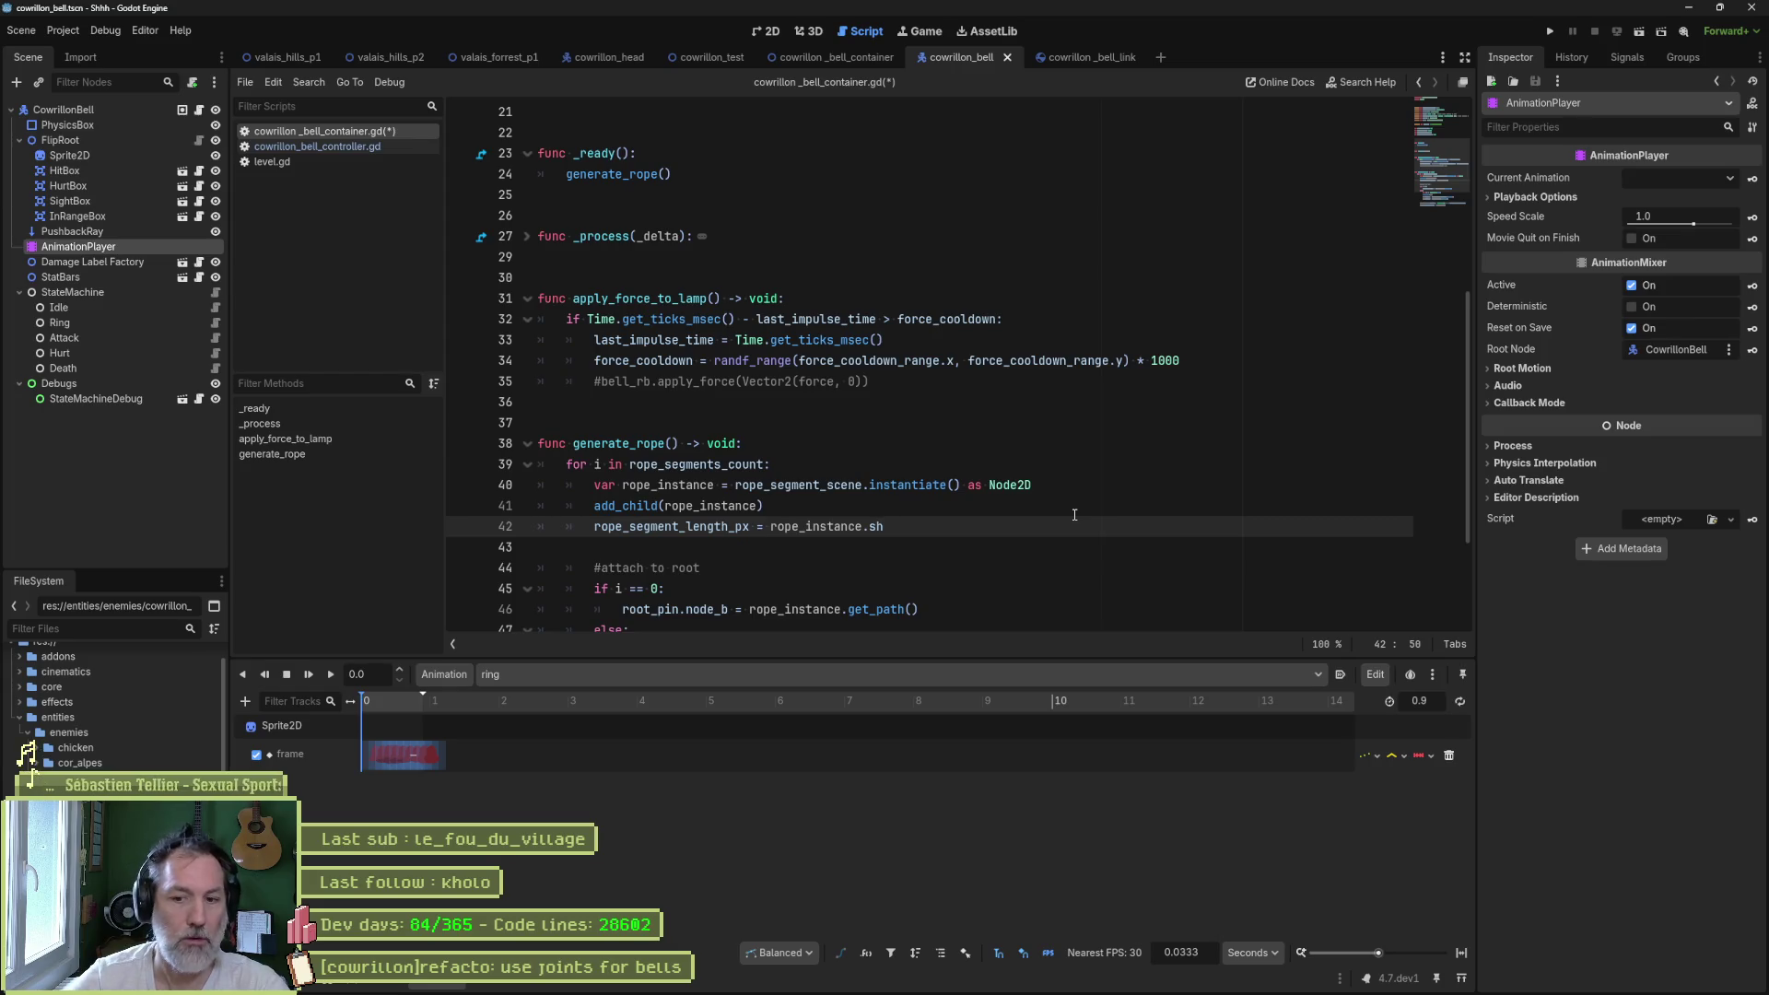
- Remove the unfinished rope_instance.sh statement at line 42 of the bell container script
scroll(1031, 498, up, 7)
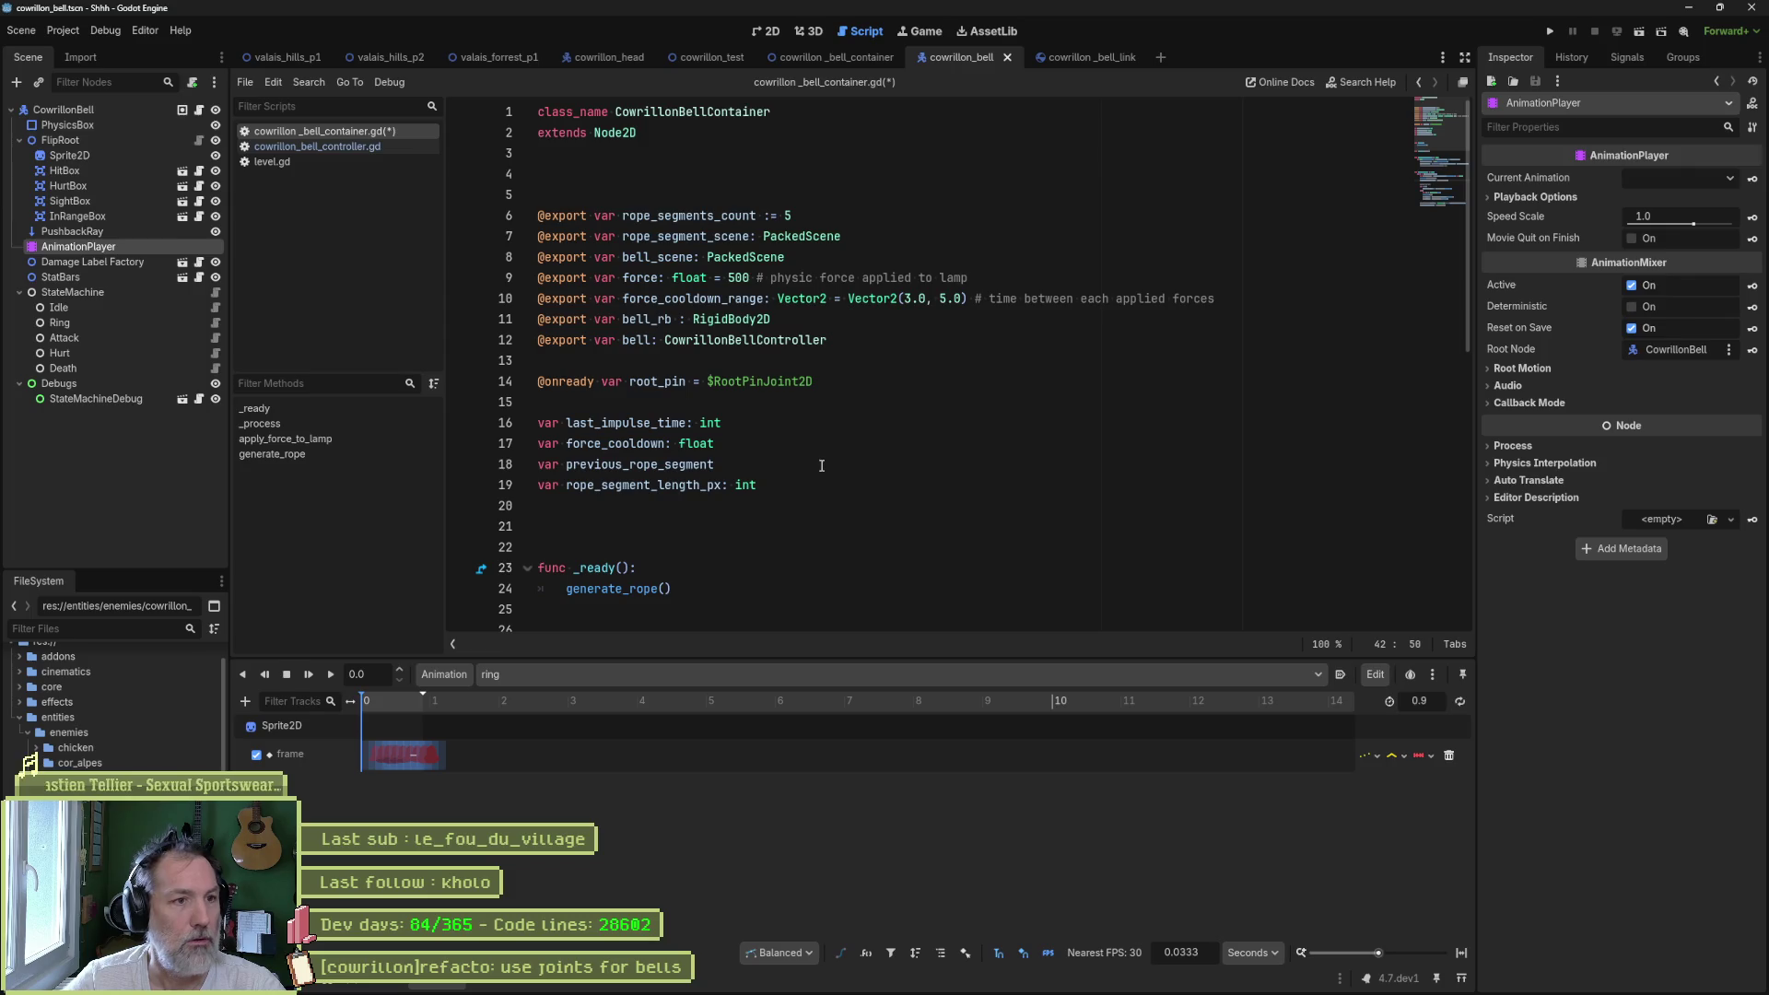
scroll(826, 464, down, 7)
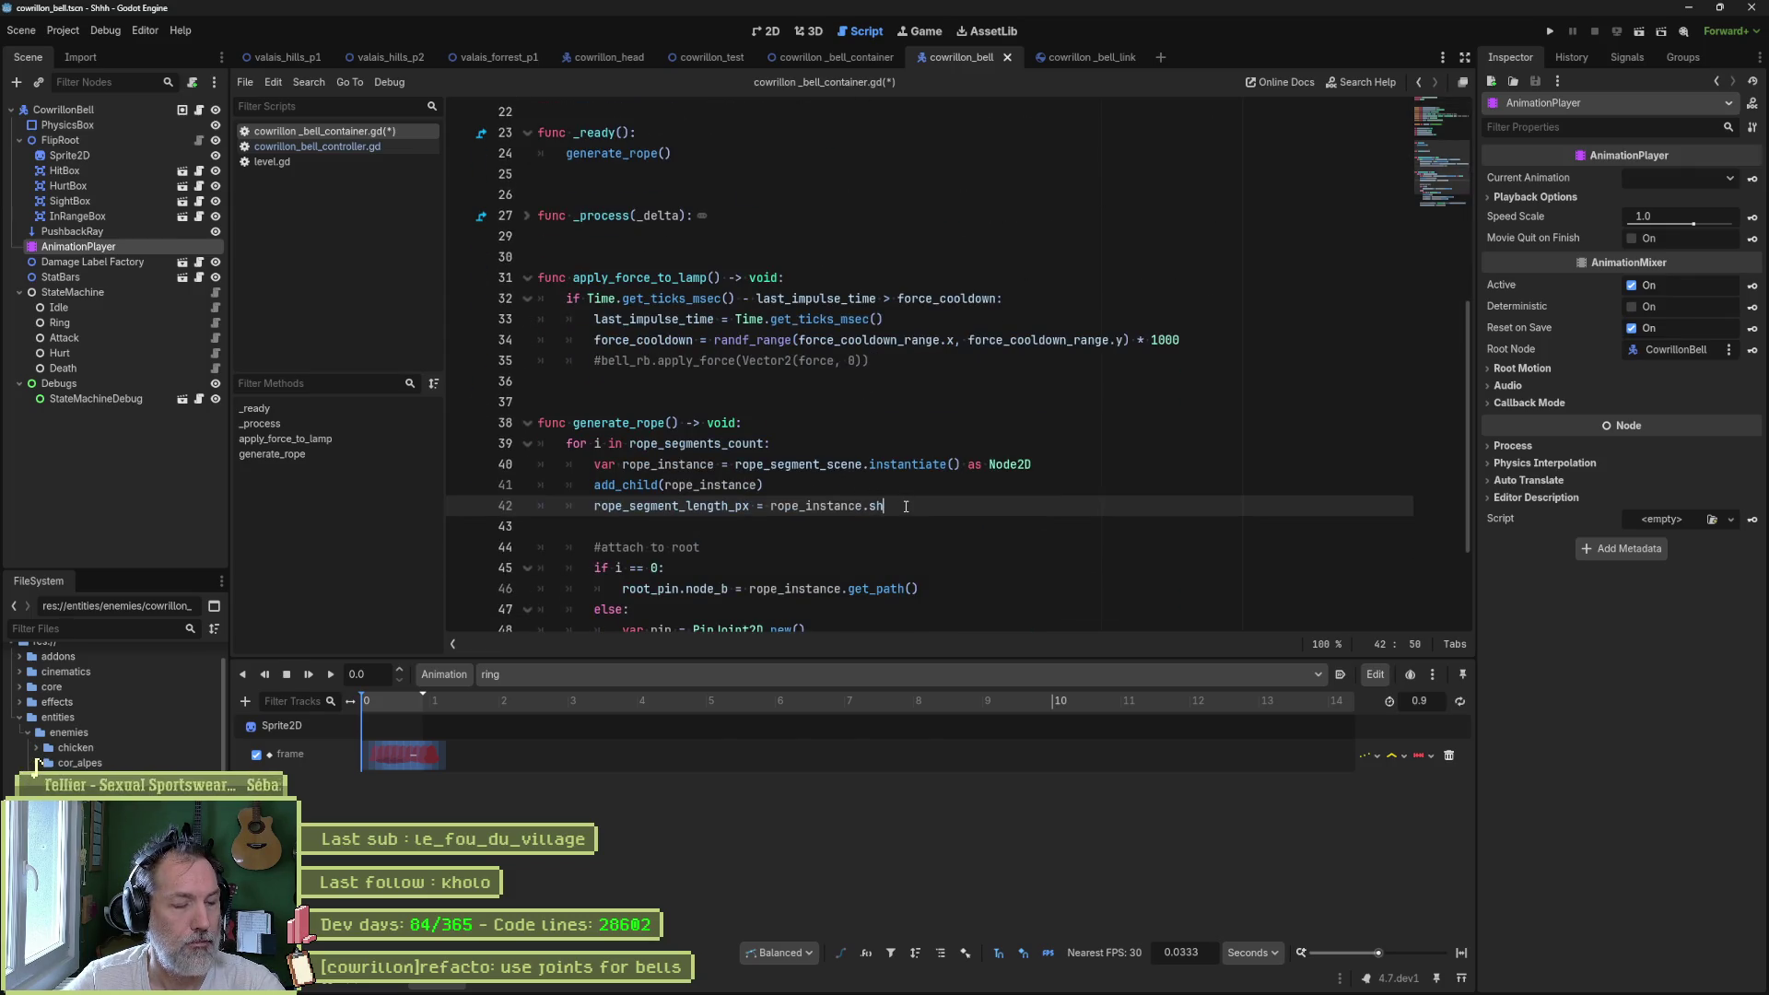
key(ctrl+z)
scroll(807, 382, up, 7)
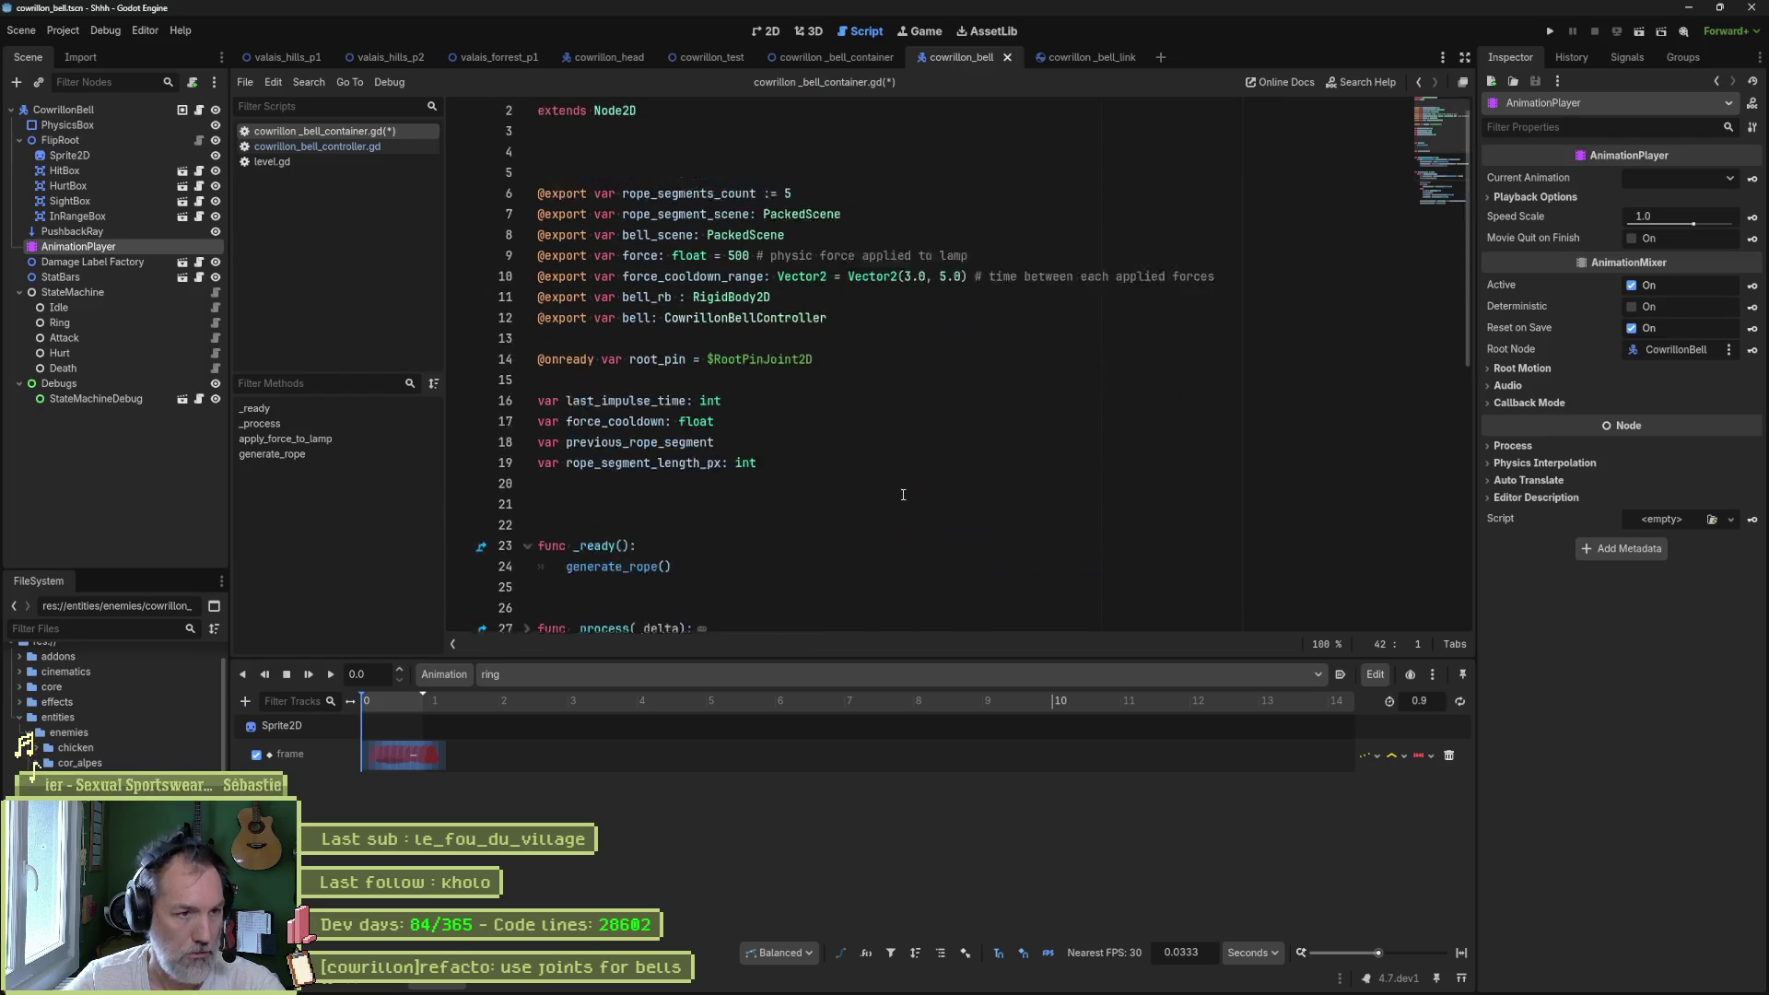
click(805, 487)
key(alt+Up)
key(alt+Up)
key(alt+Up)
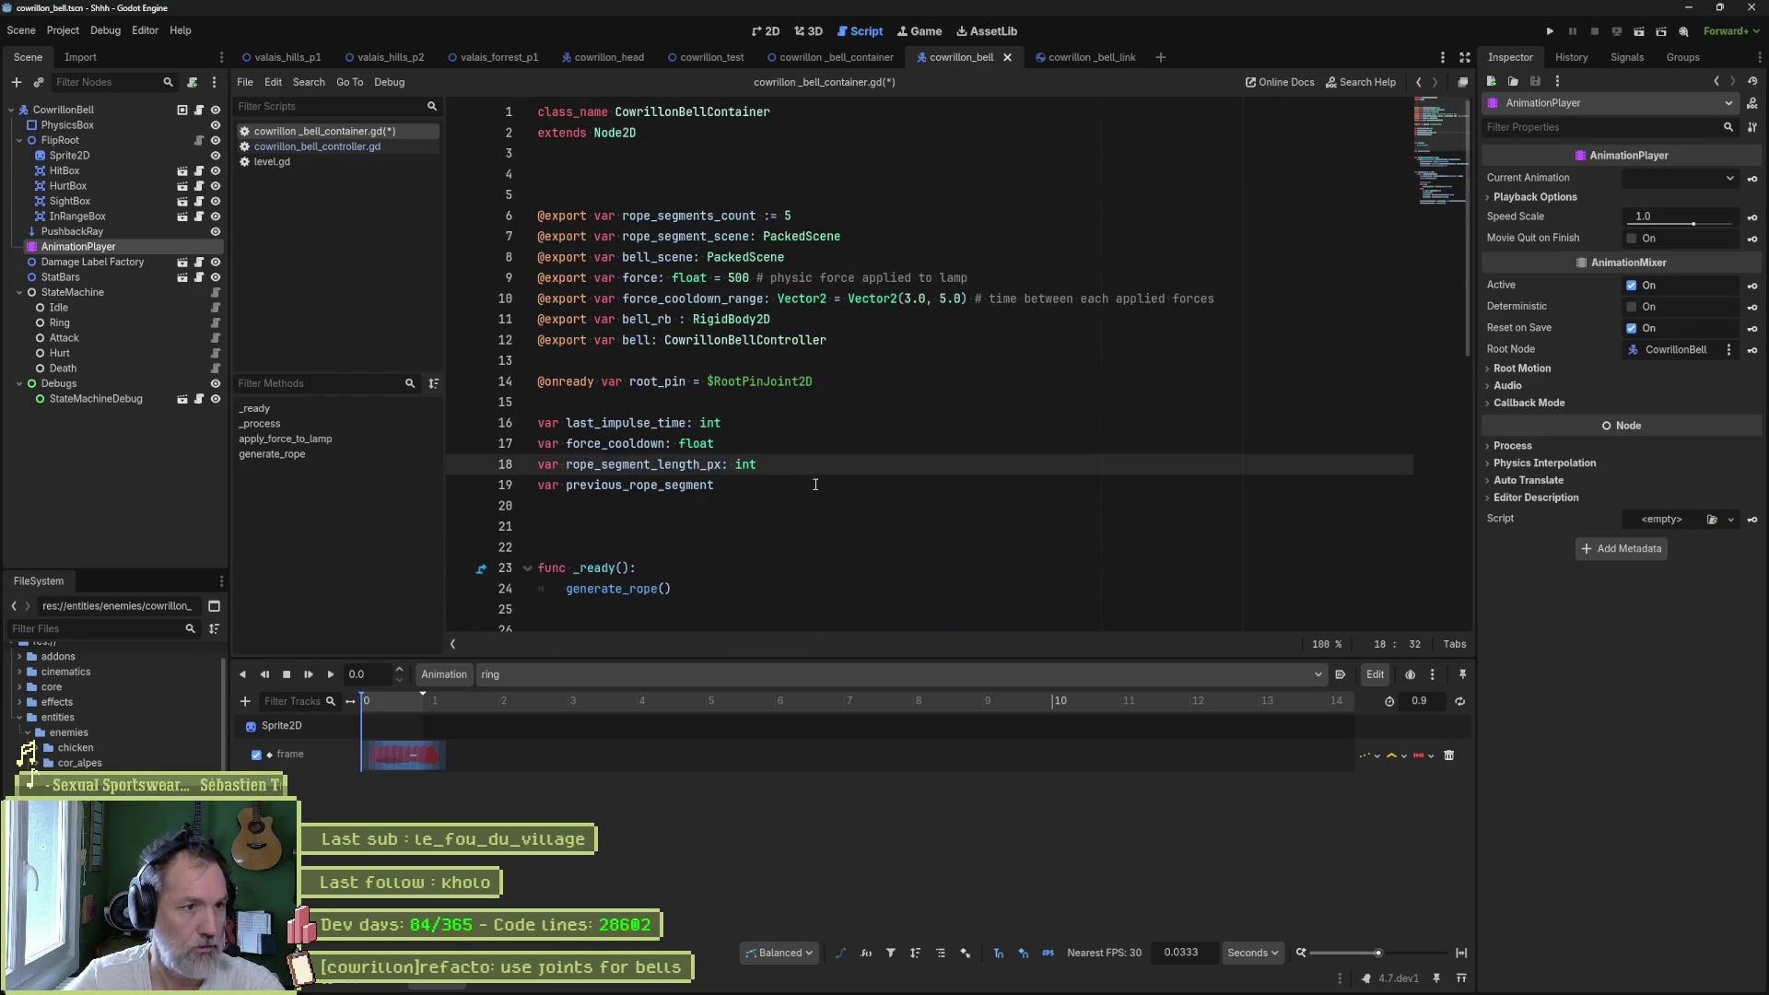
key(alt+Up)
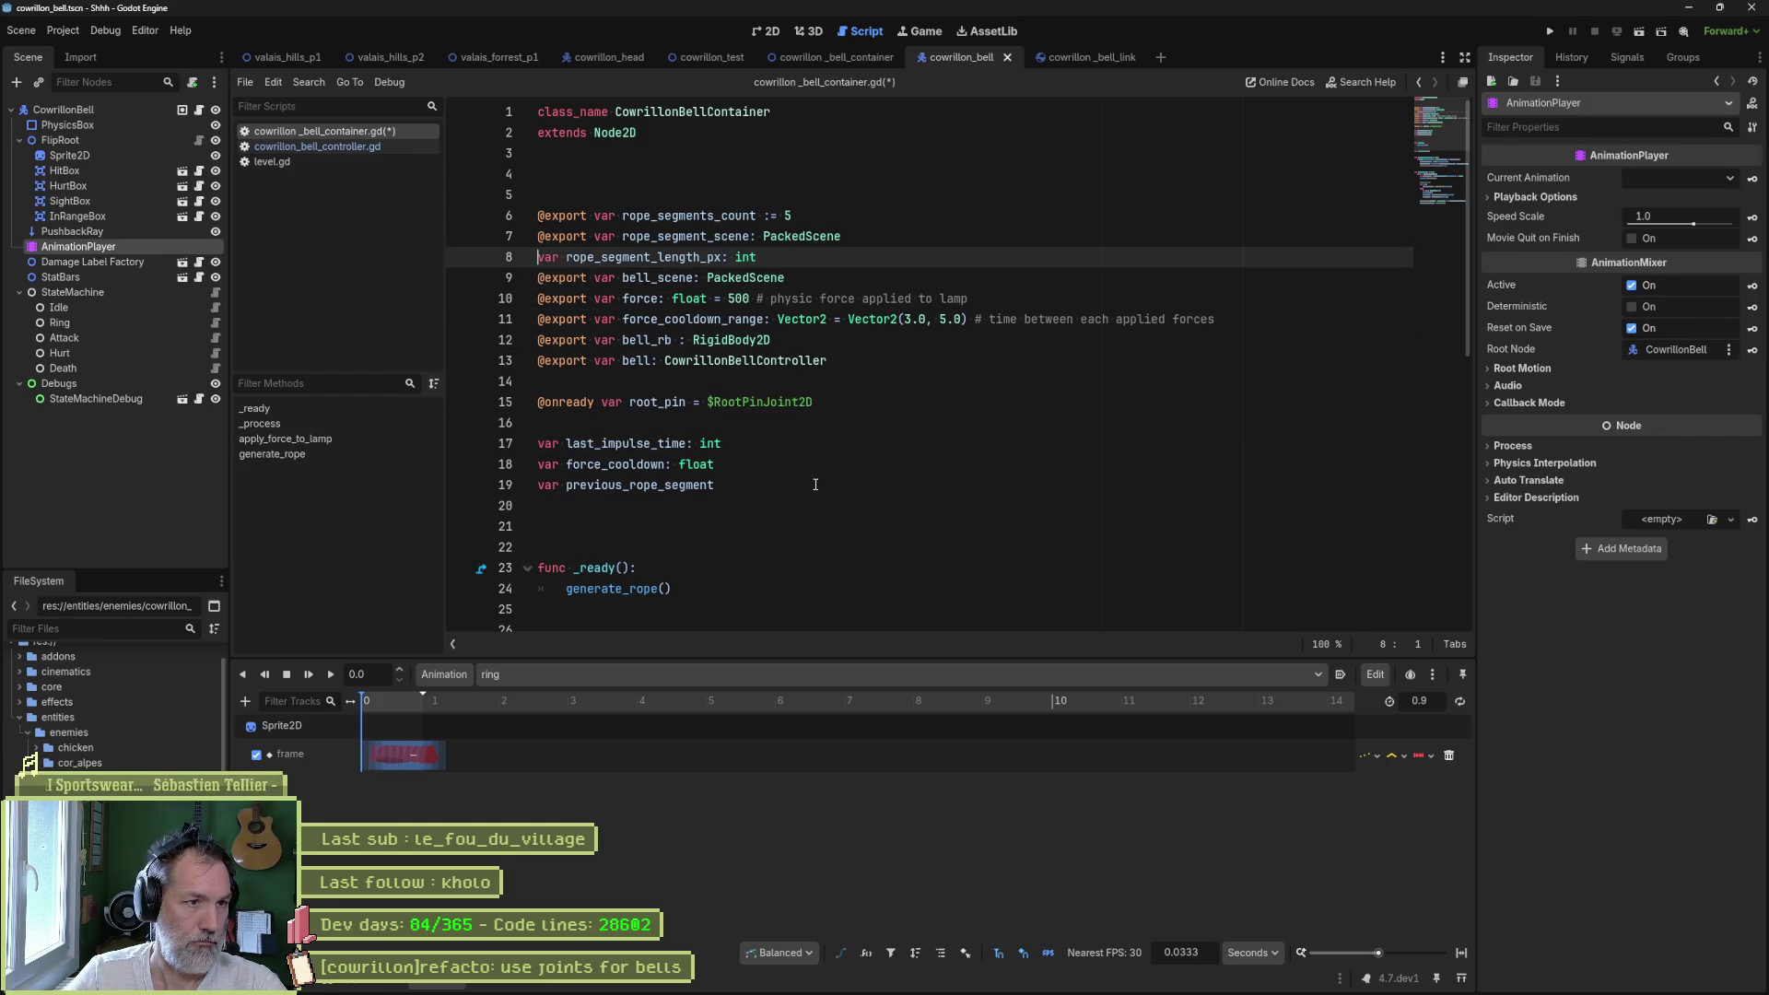
text(@export)
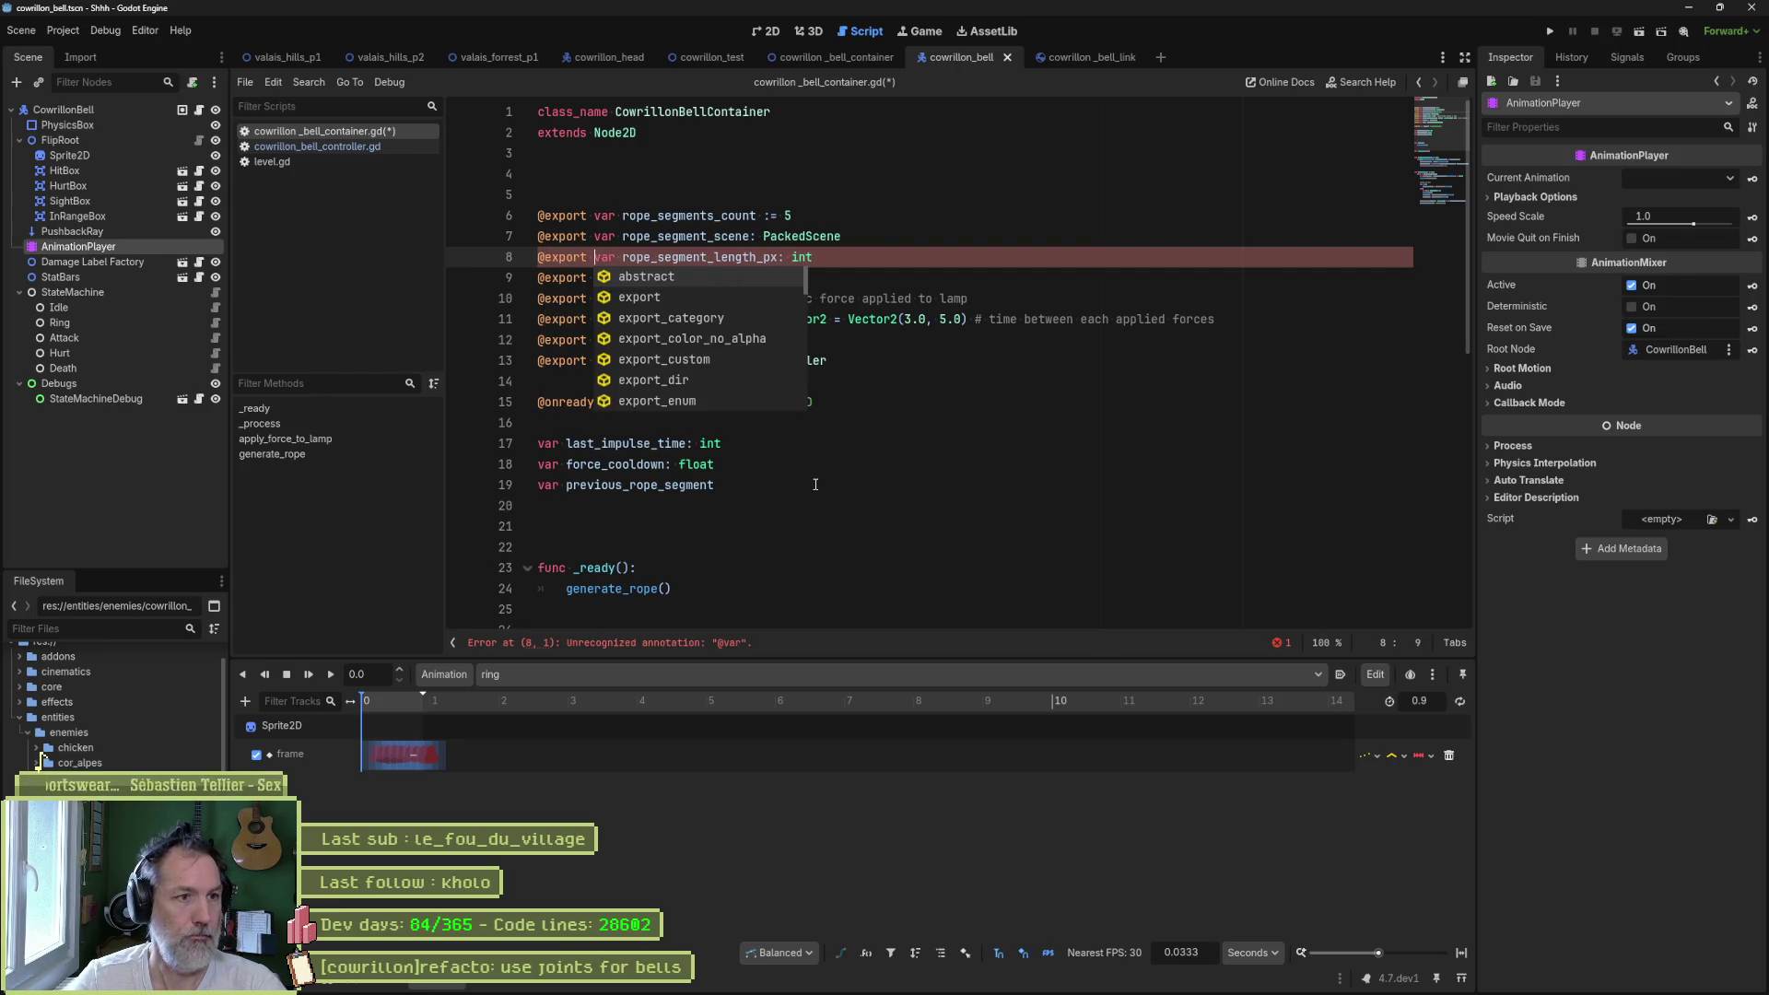
key(Escape)
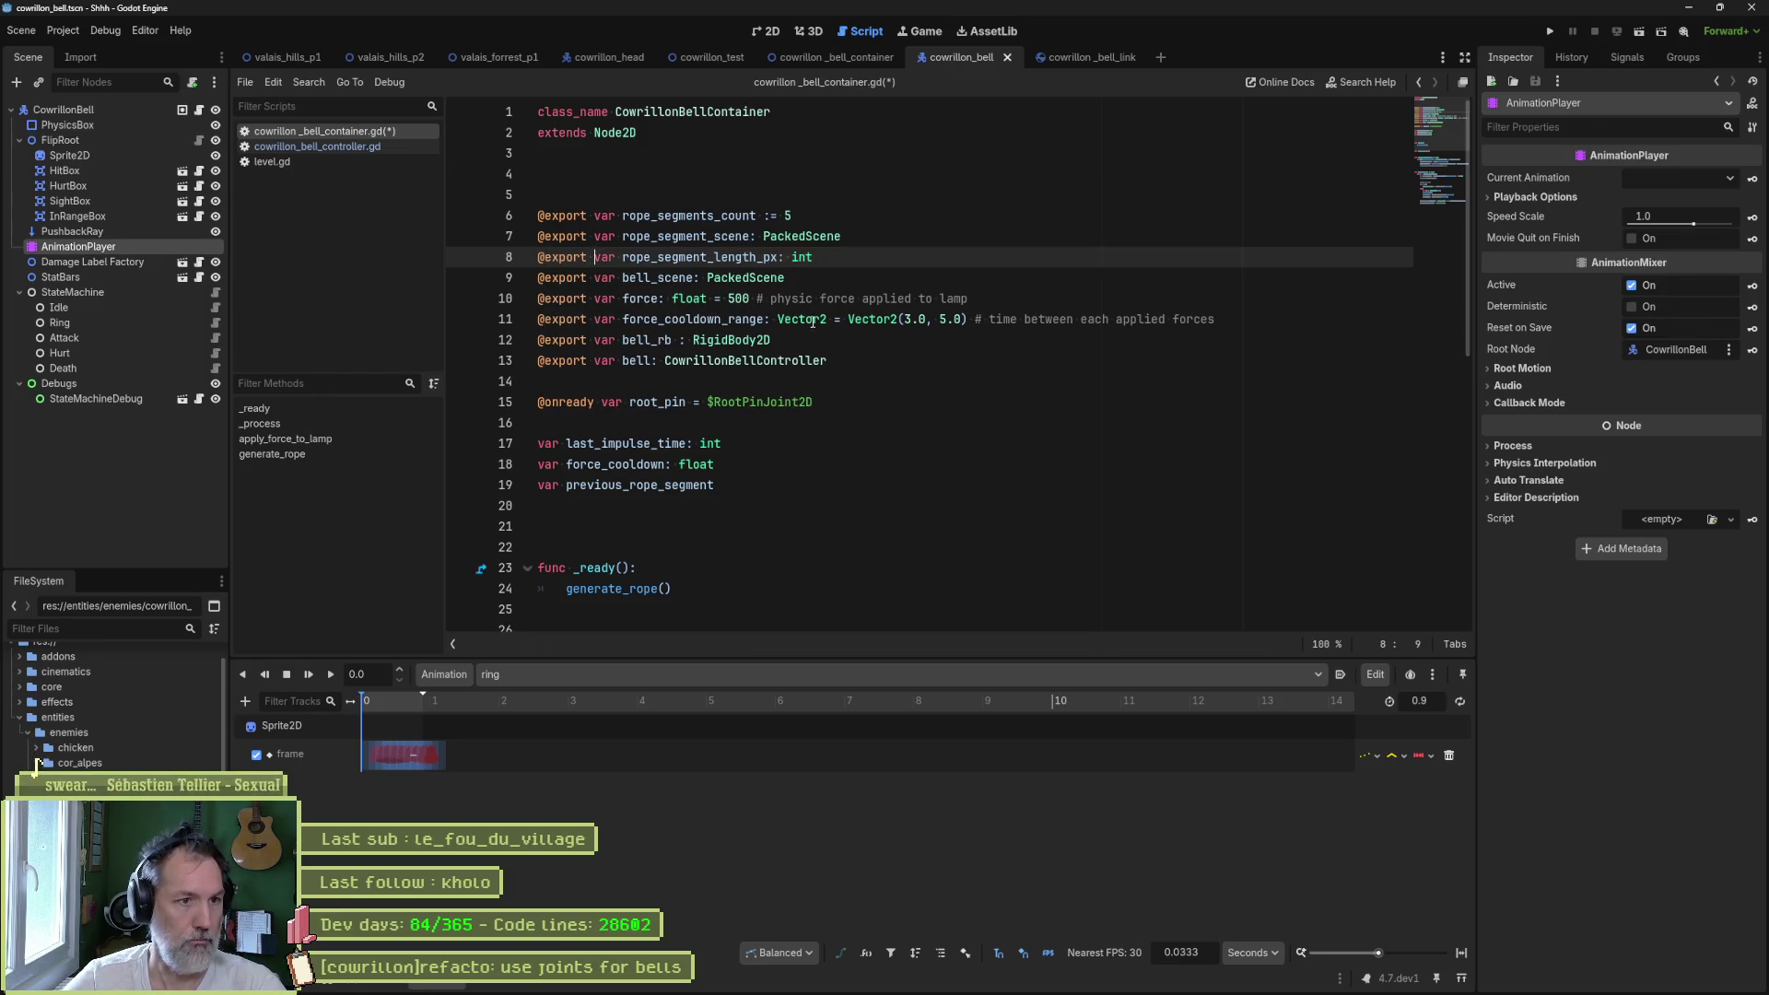
key(ctrl+s)
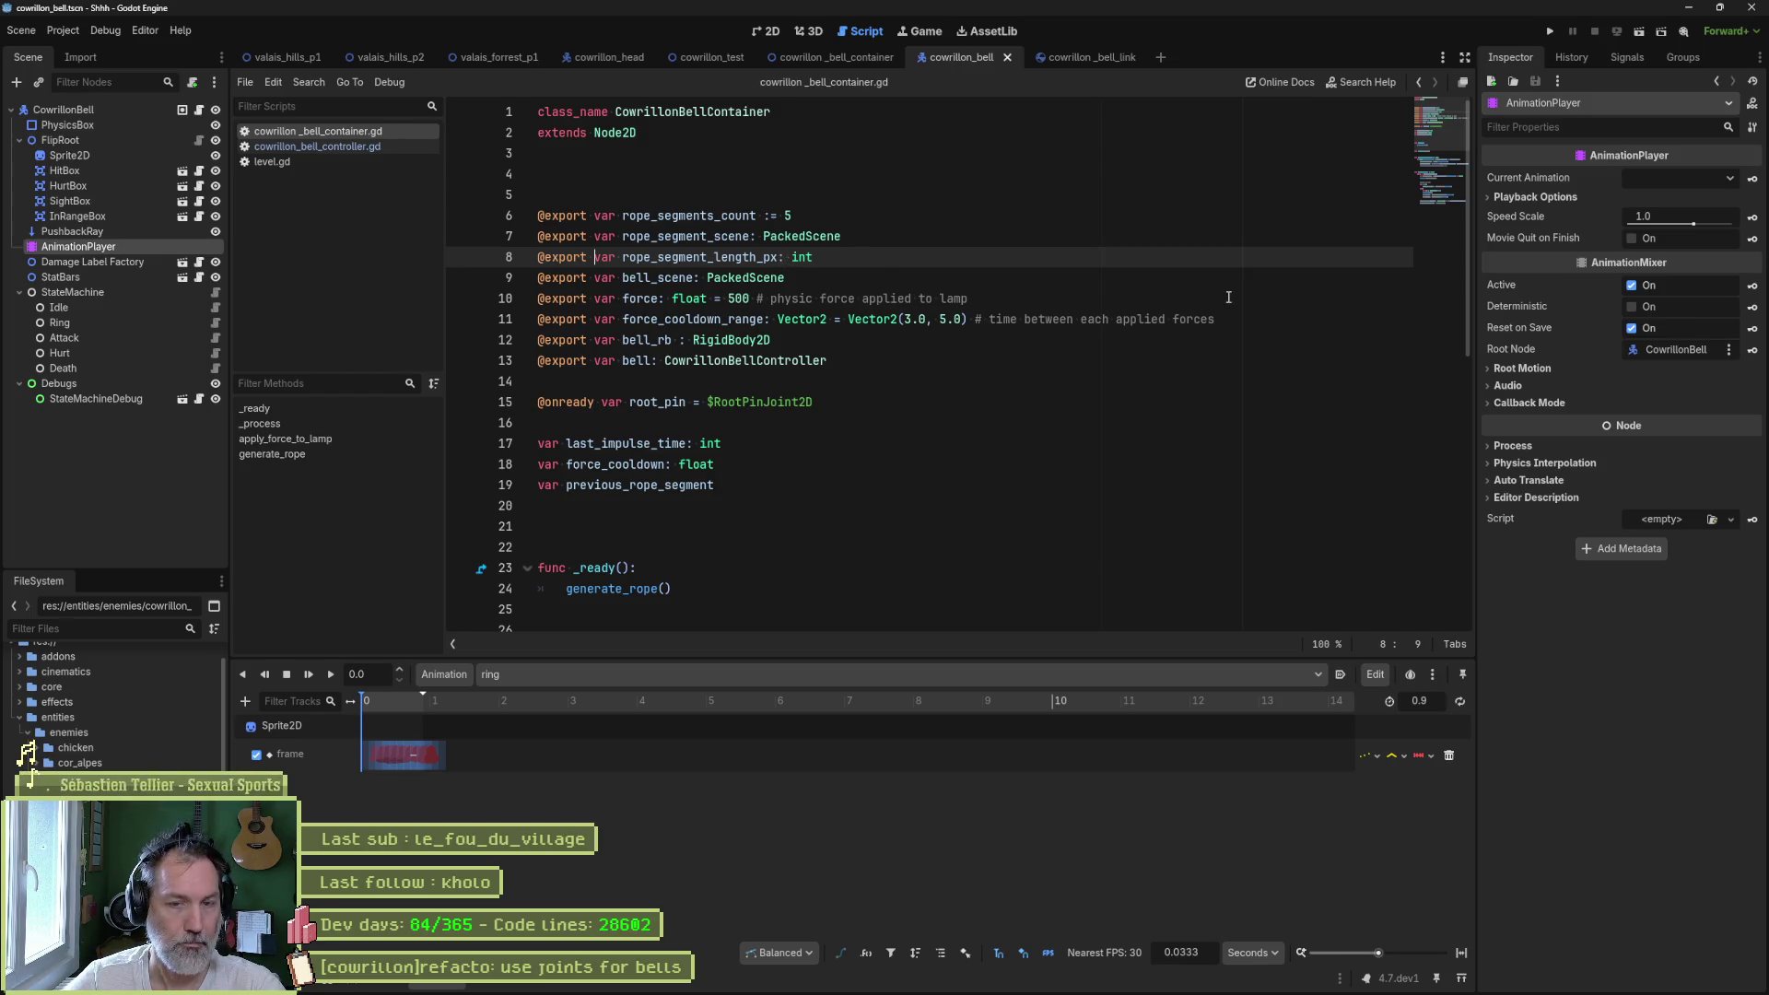
- Set Rope Segment Length Px to 10 in the cowrillon_bell_container scene, save, and run it
mouse_move(158, 152)
mouse_down()
mouse_move(442, 138)
mouse_move(845, 59)
mouse_up()
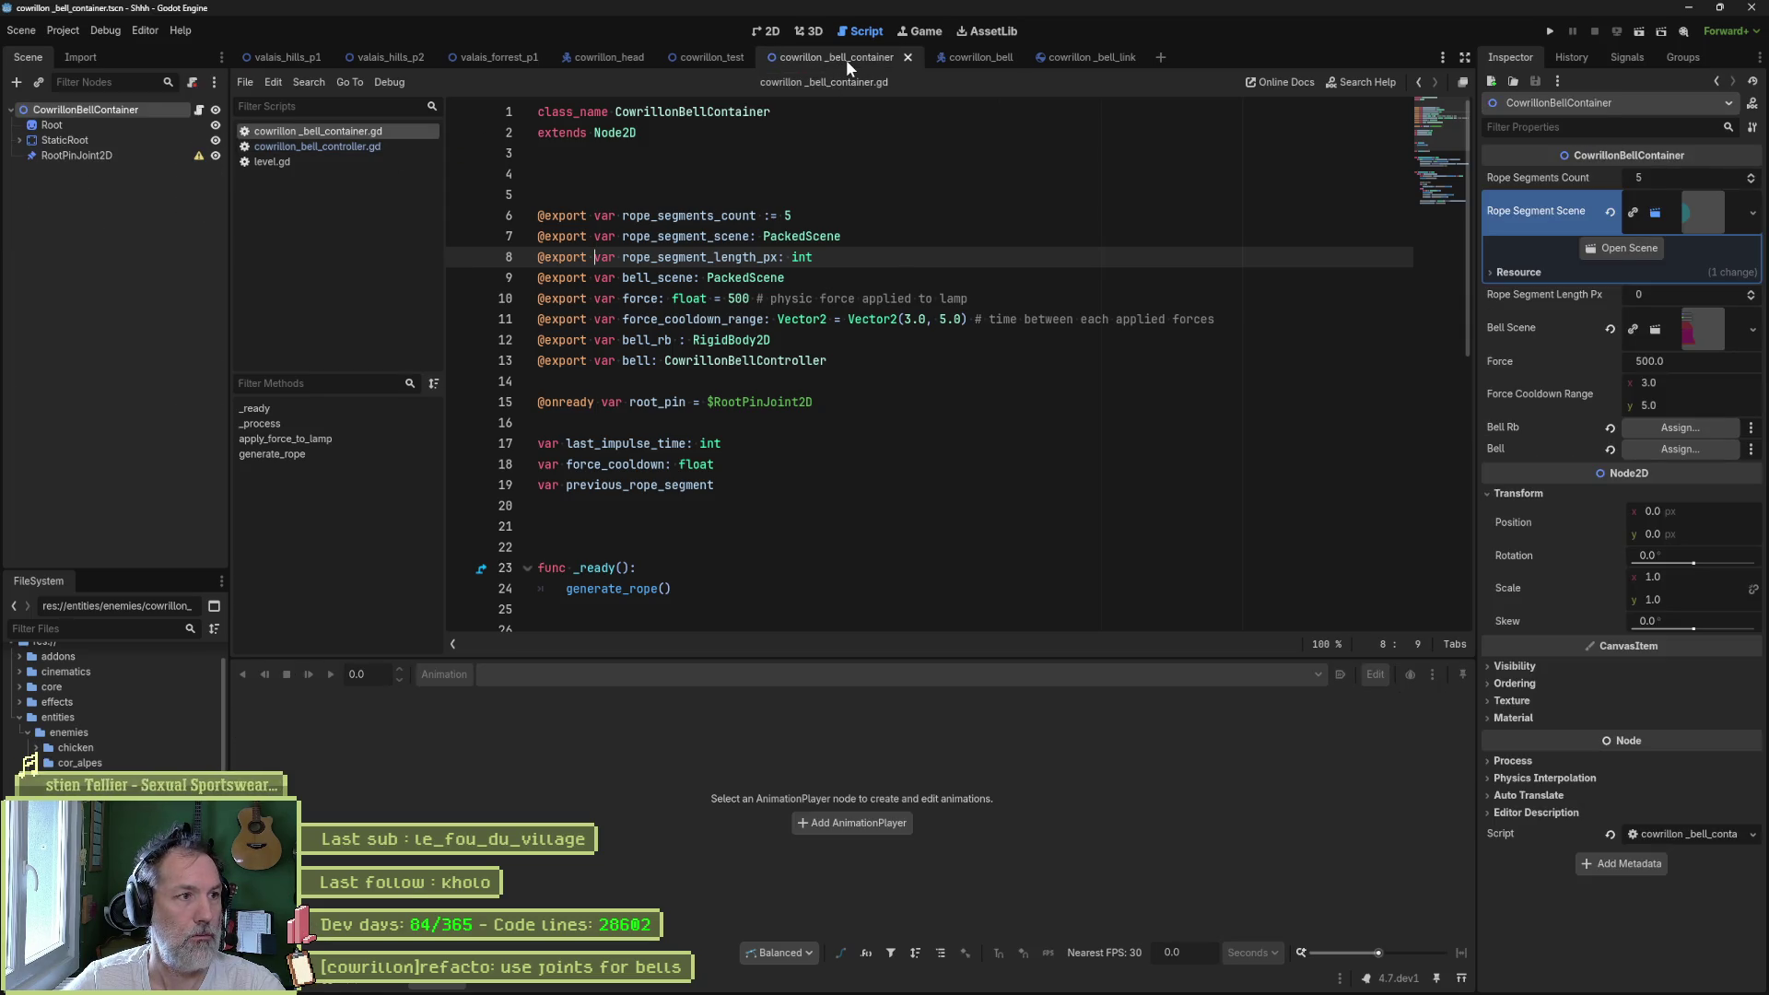
click(1665, 295)
text(10)
key(Return)
key(ctrl+s)
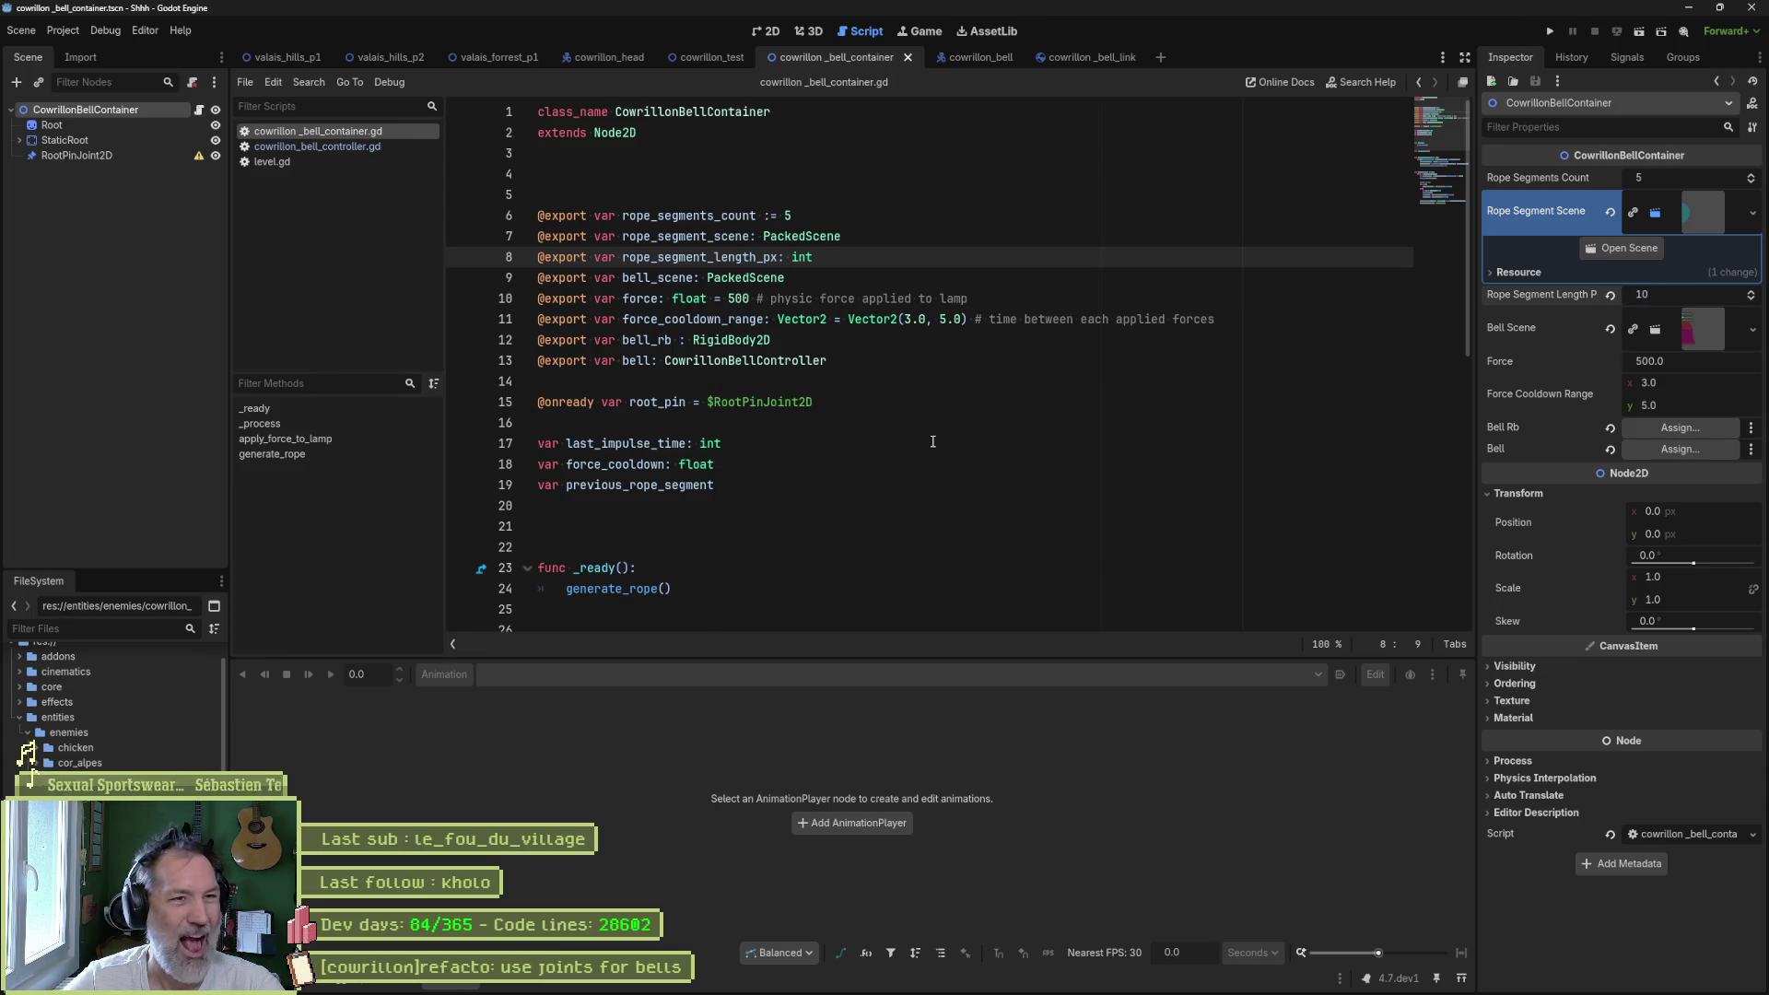
key(F6)
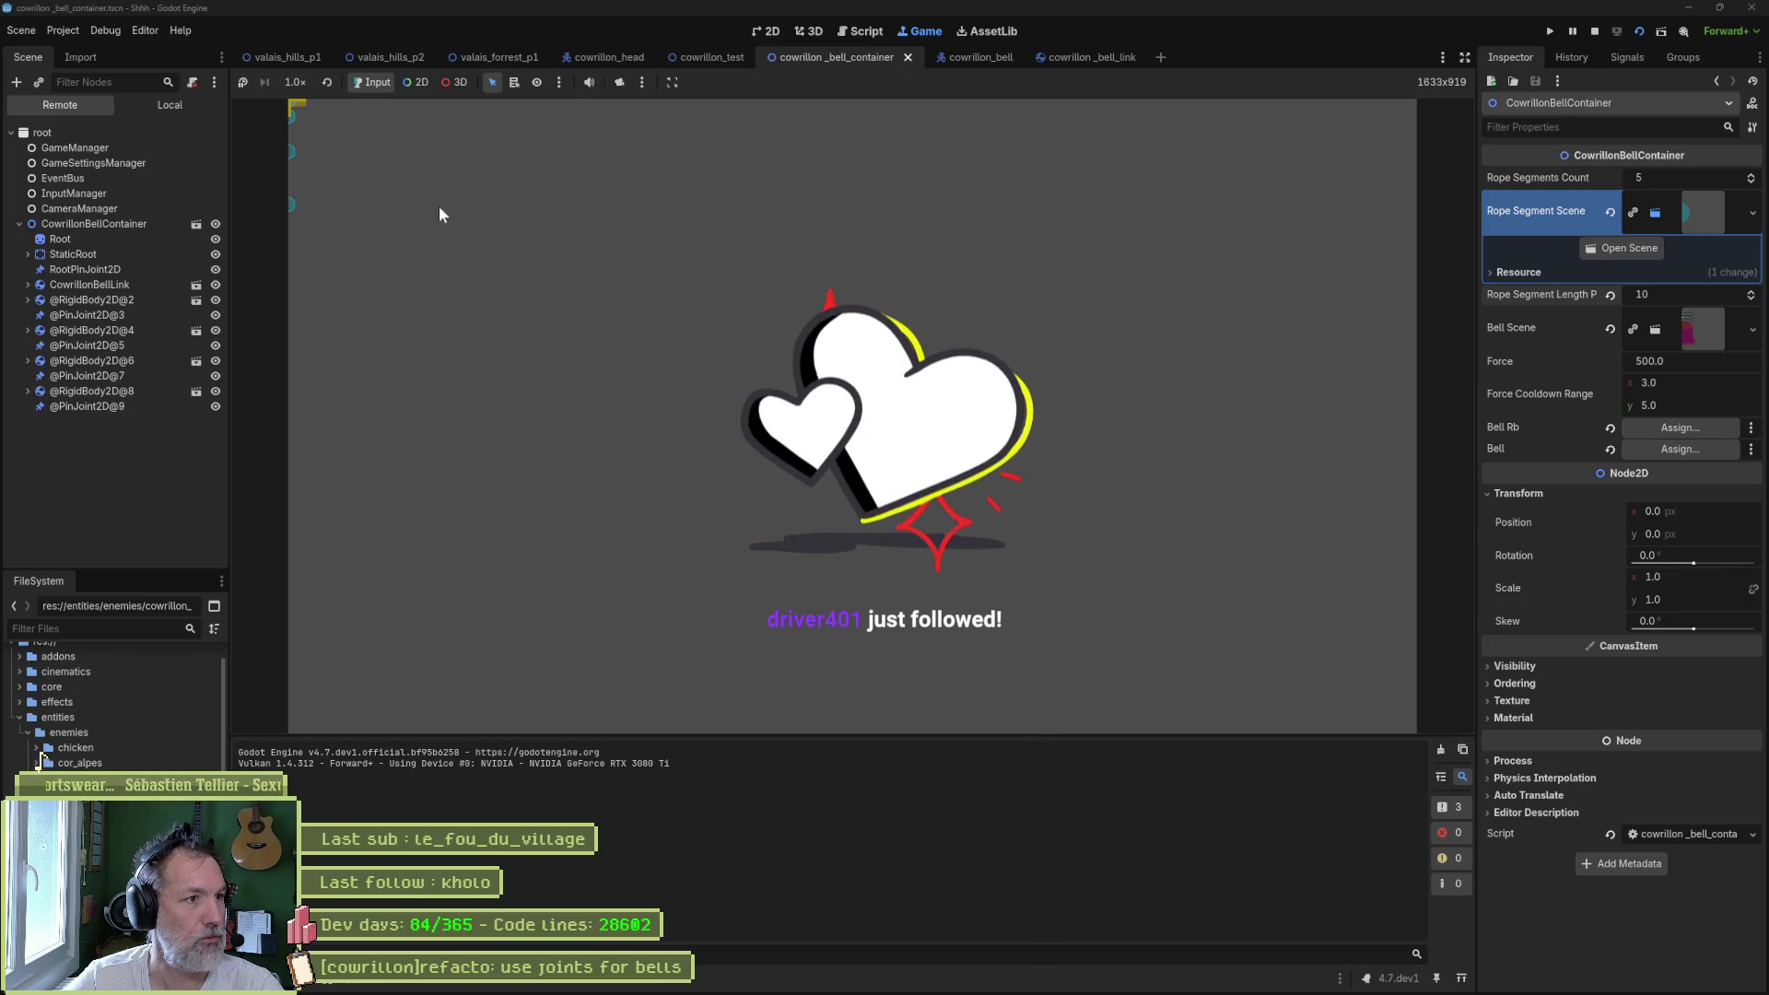
- Stop the game, run cowrillon_test until the null 'ring' error, then stop and reopen cowrillon_bell_container.gd
key(F8)
click(712, 57)
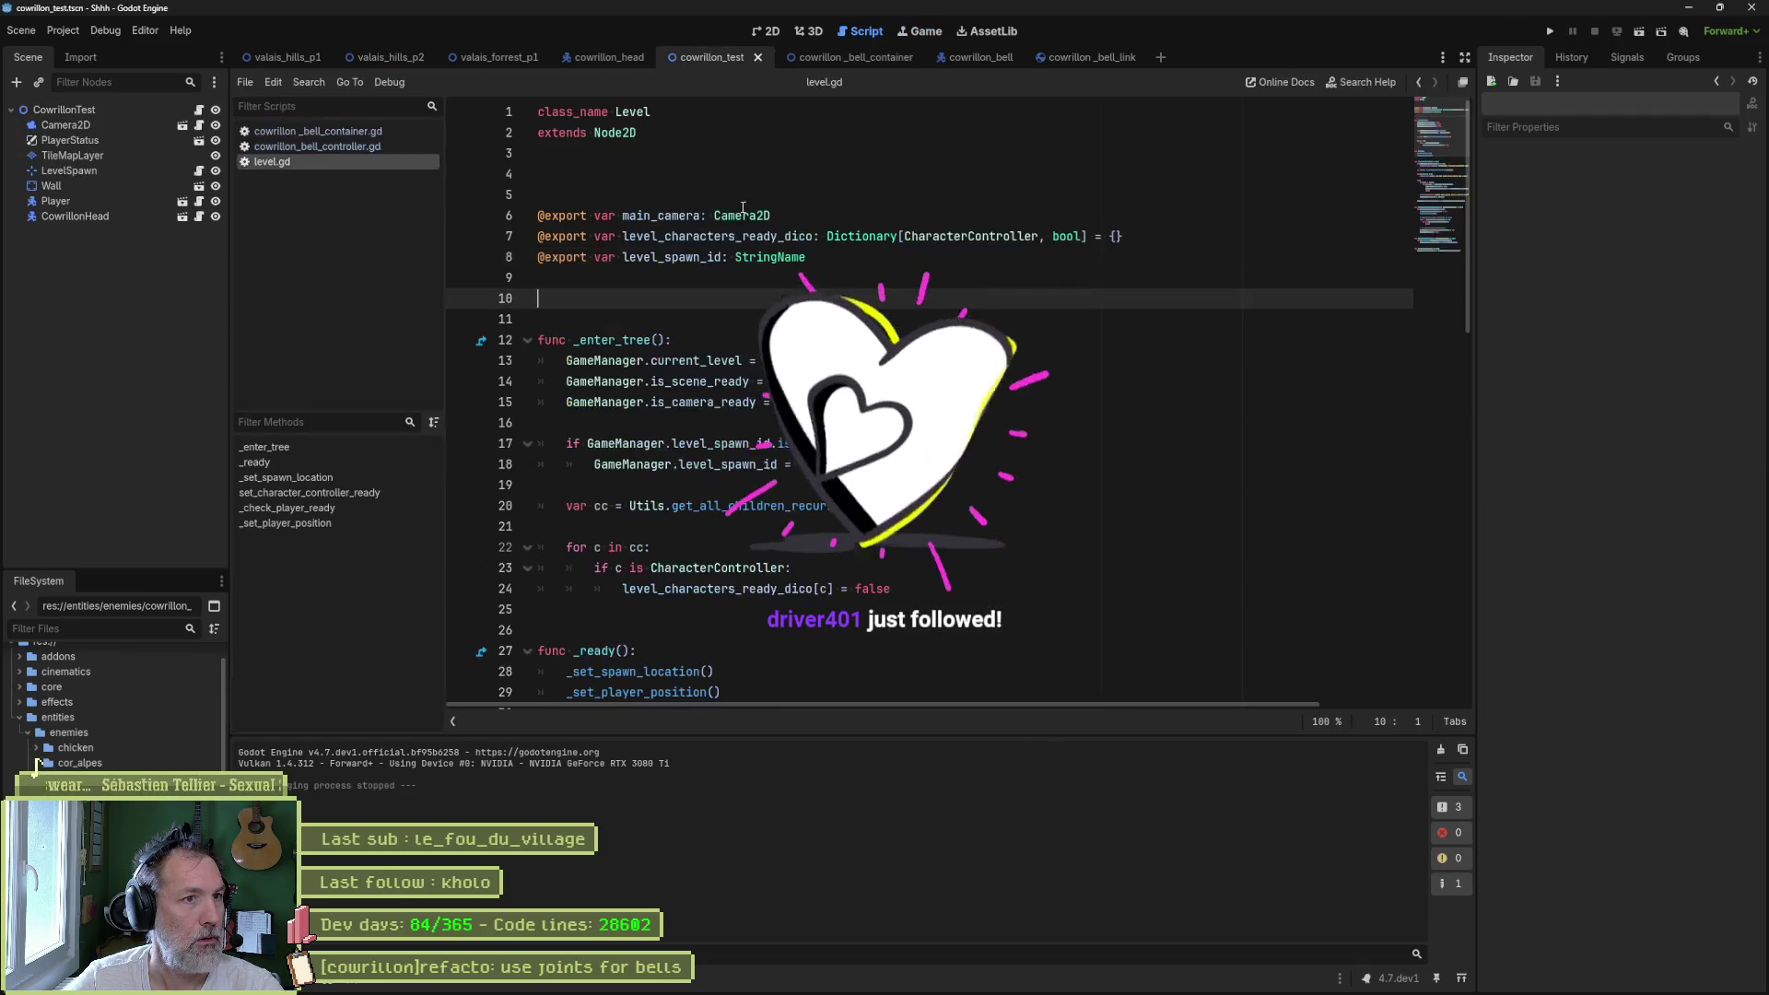
key(F6)
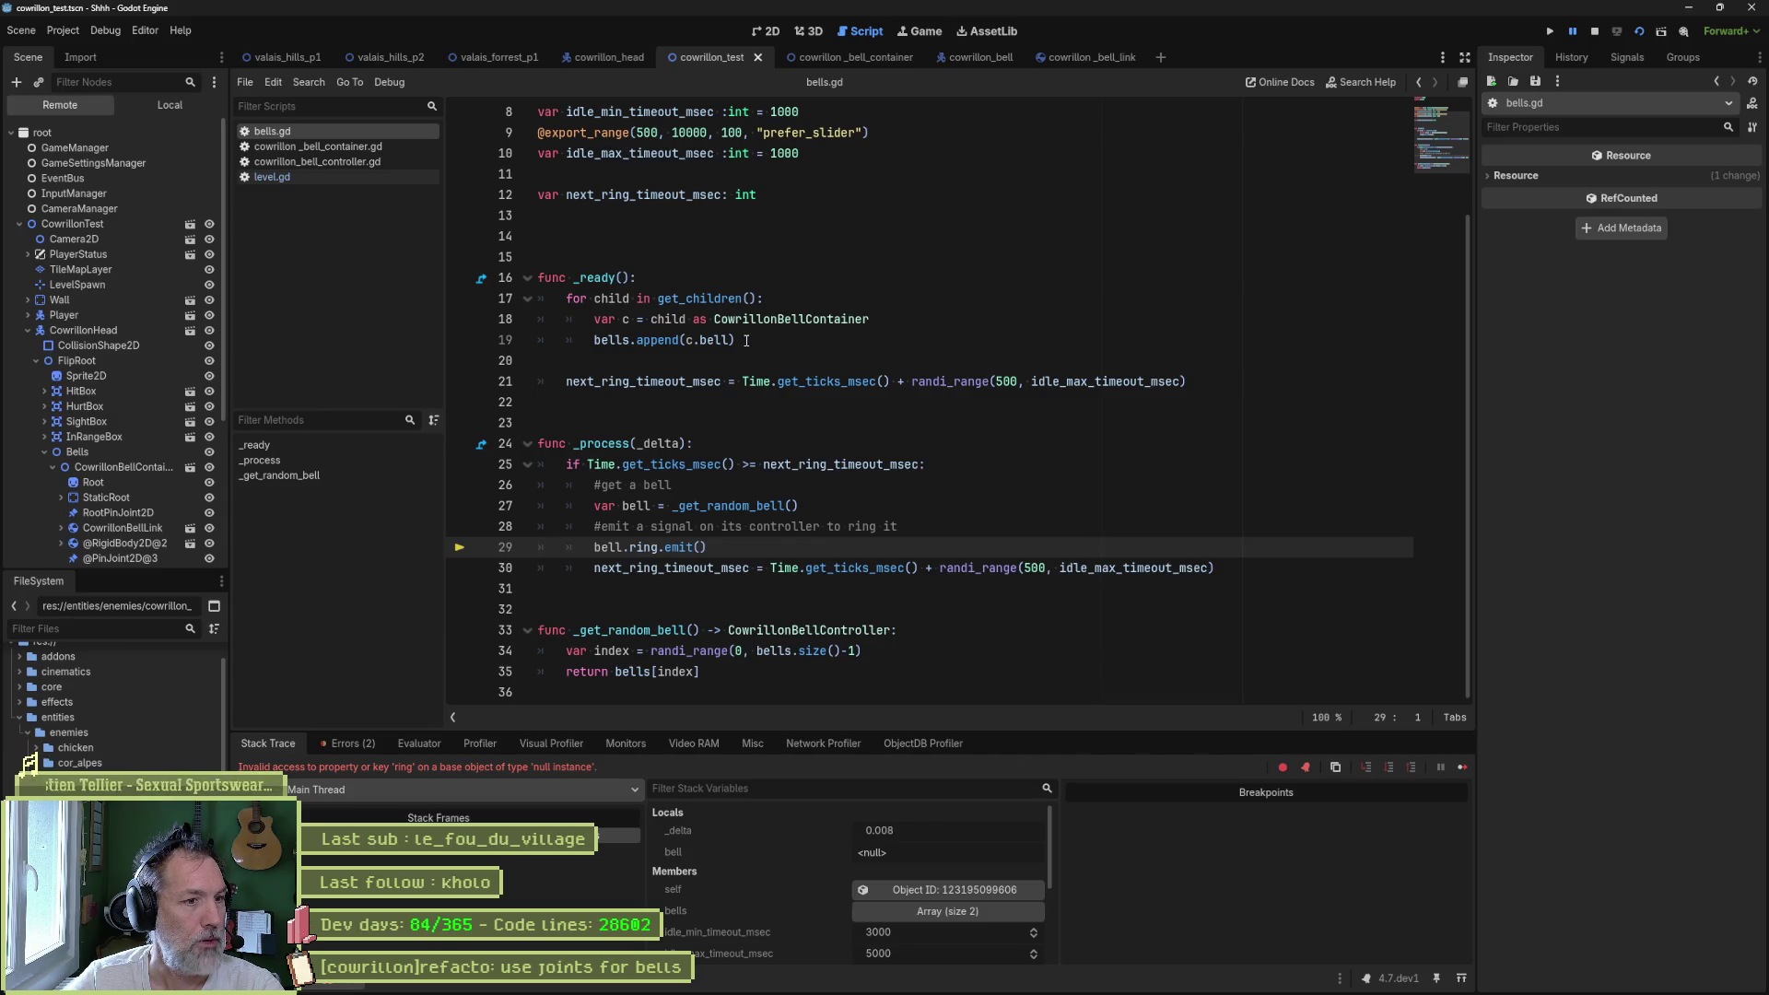
key(F8)
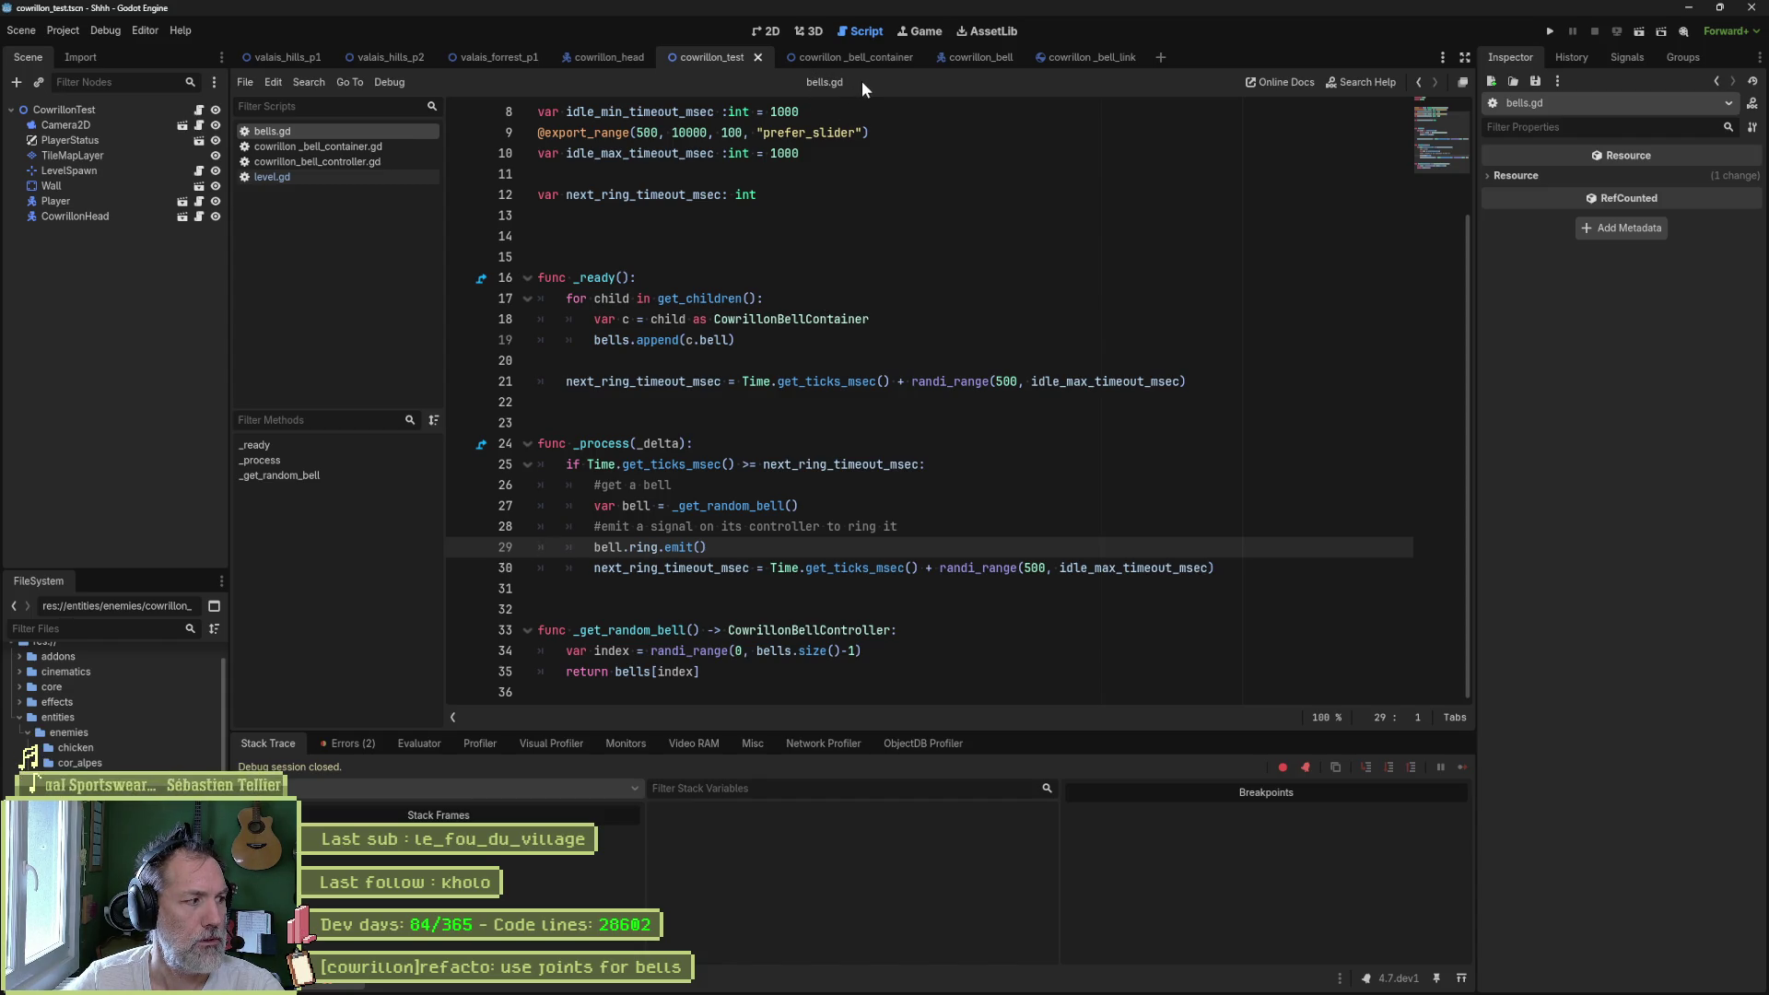
click(395, 144)
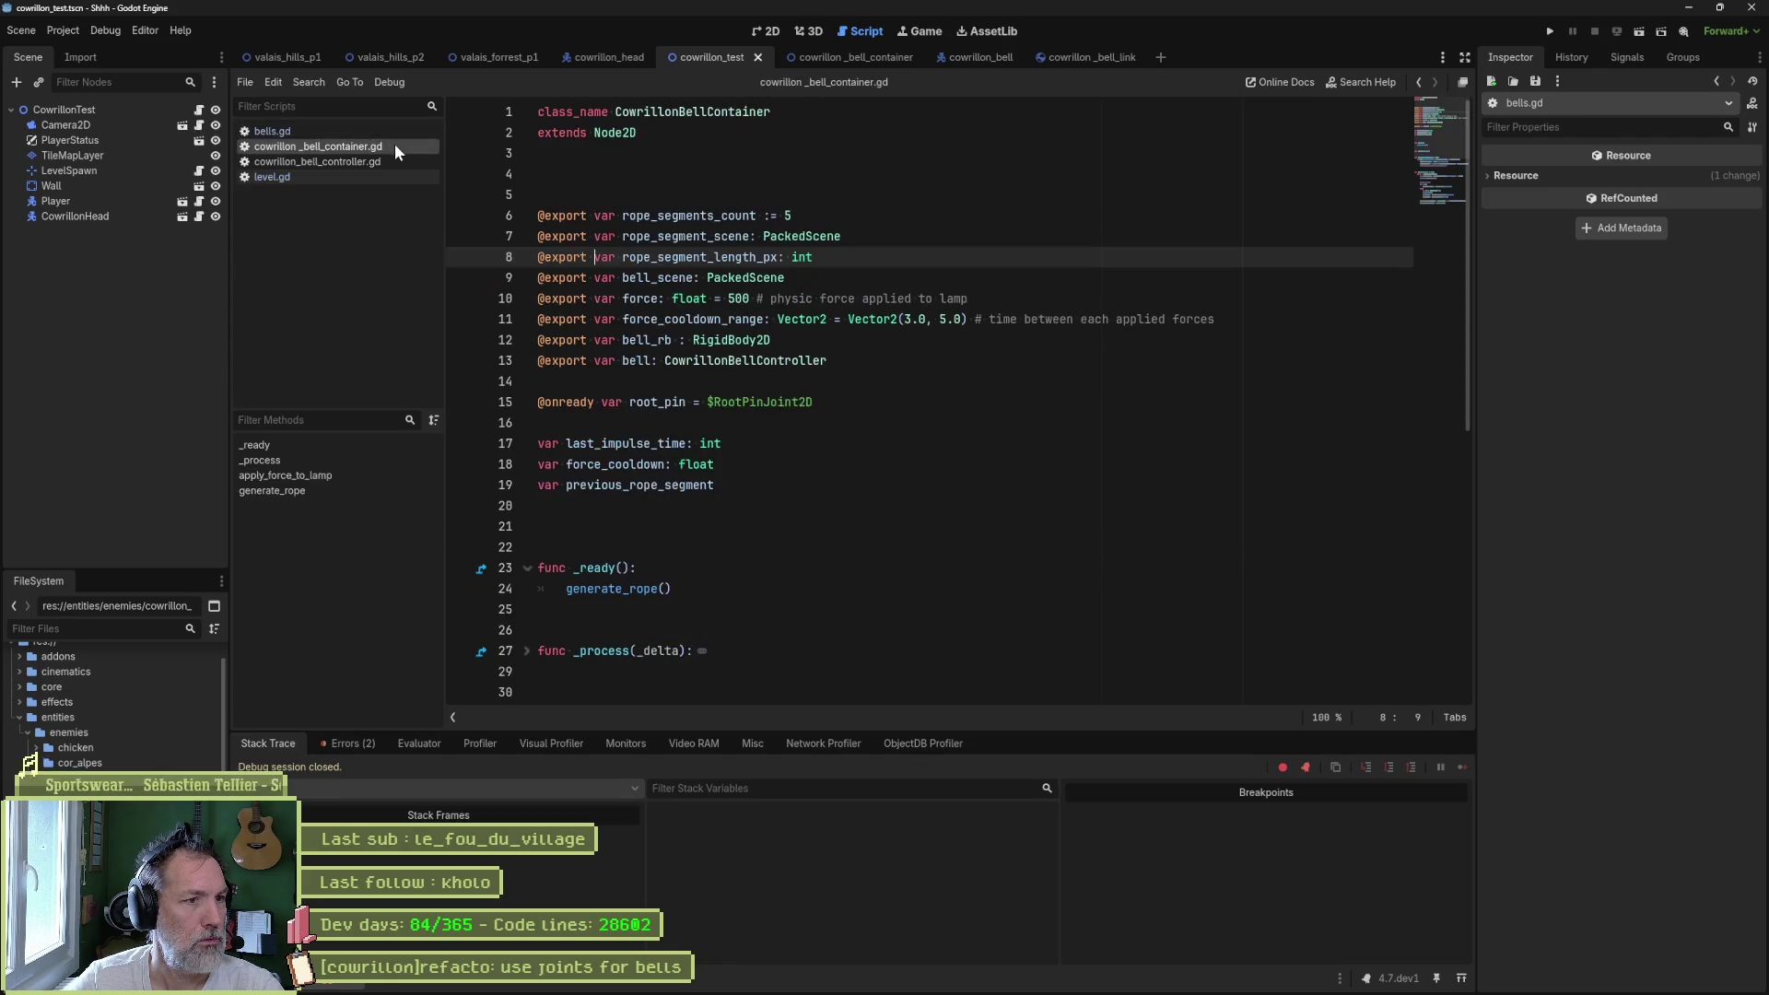
- Change line 52 to set rope_instance.global_position instead of position, then run the game
double_click(689, 257)
scroll(798, 330, down, 7)
scroll(888, 424, down, 1)
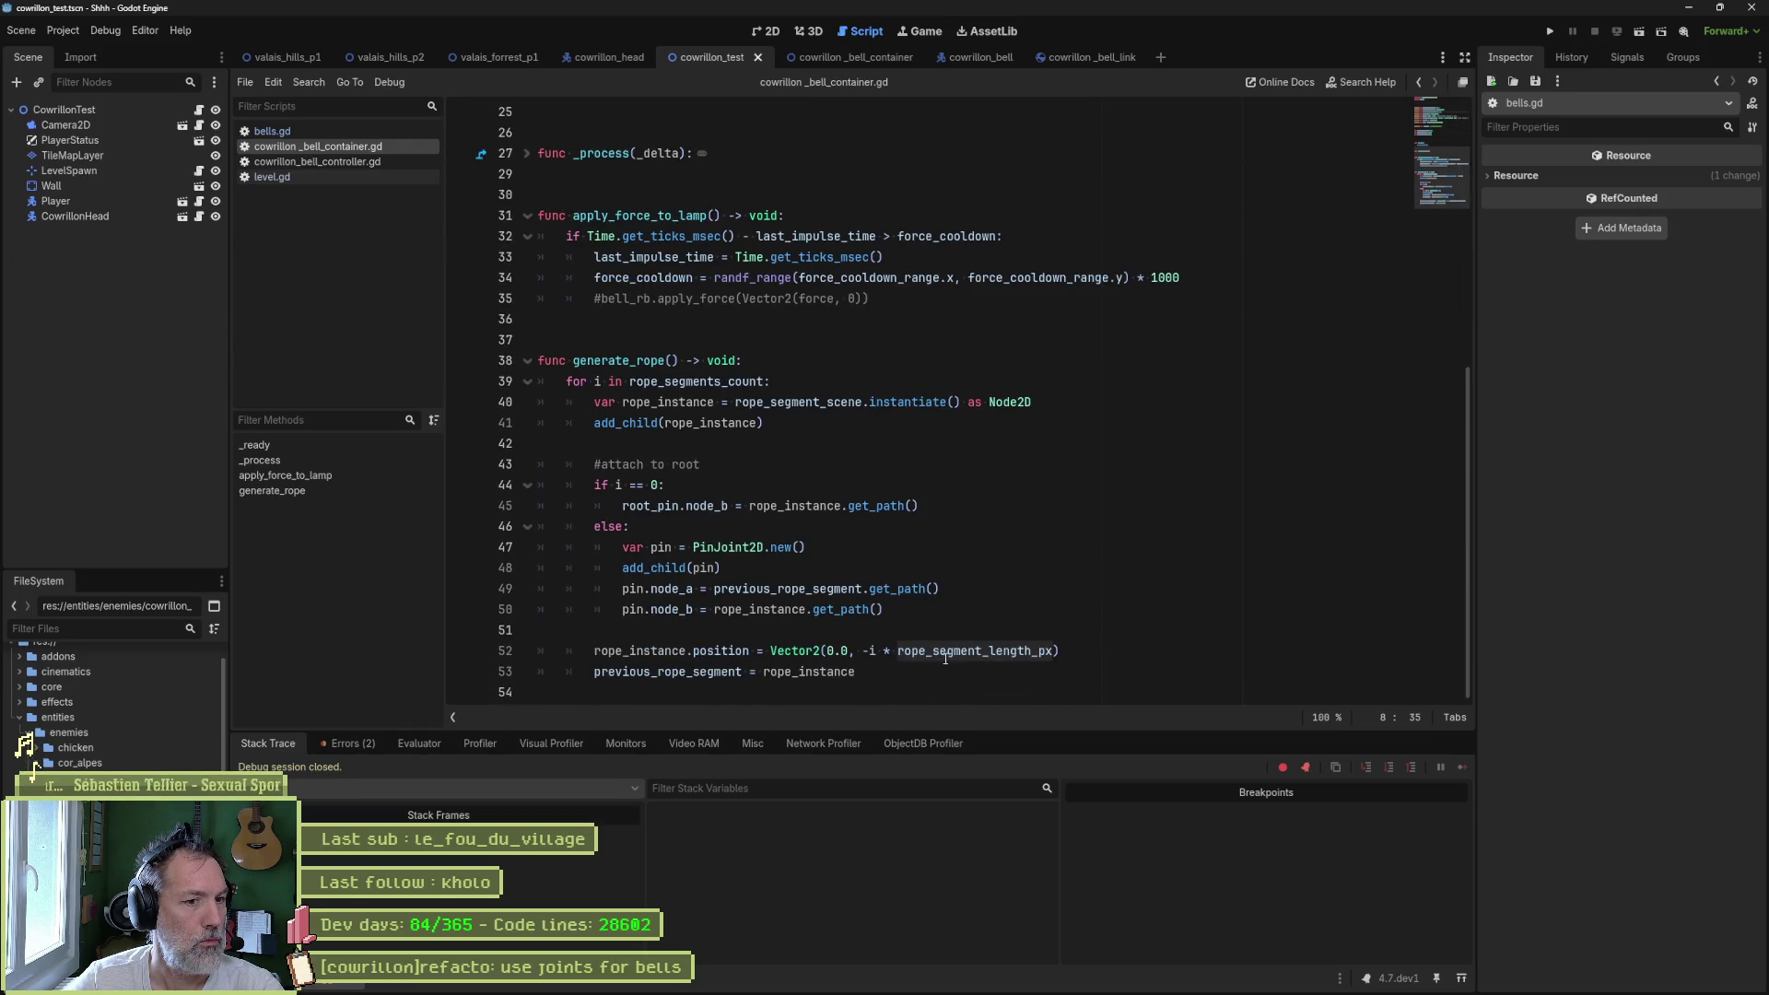
mouse_move(946, 657)
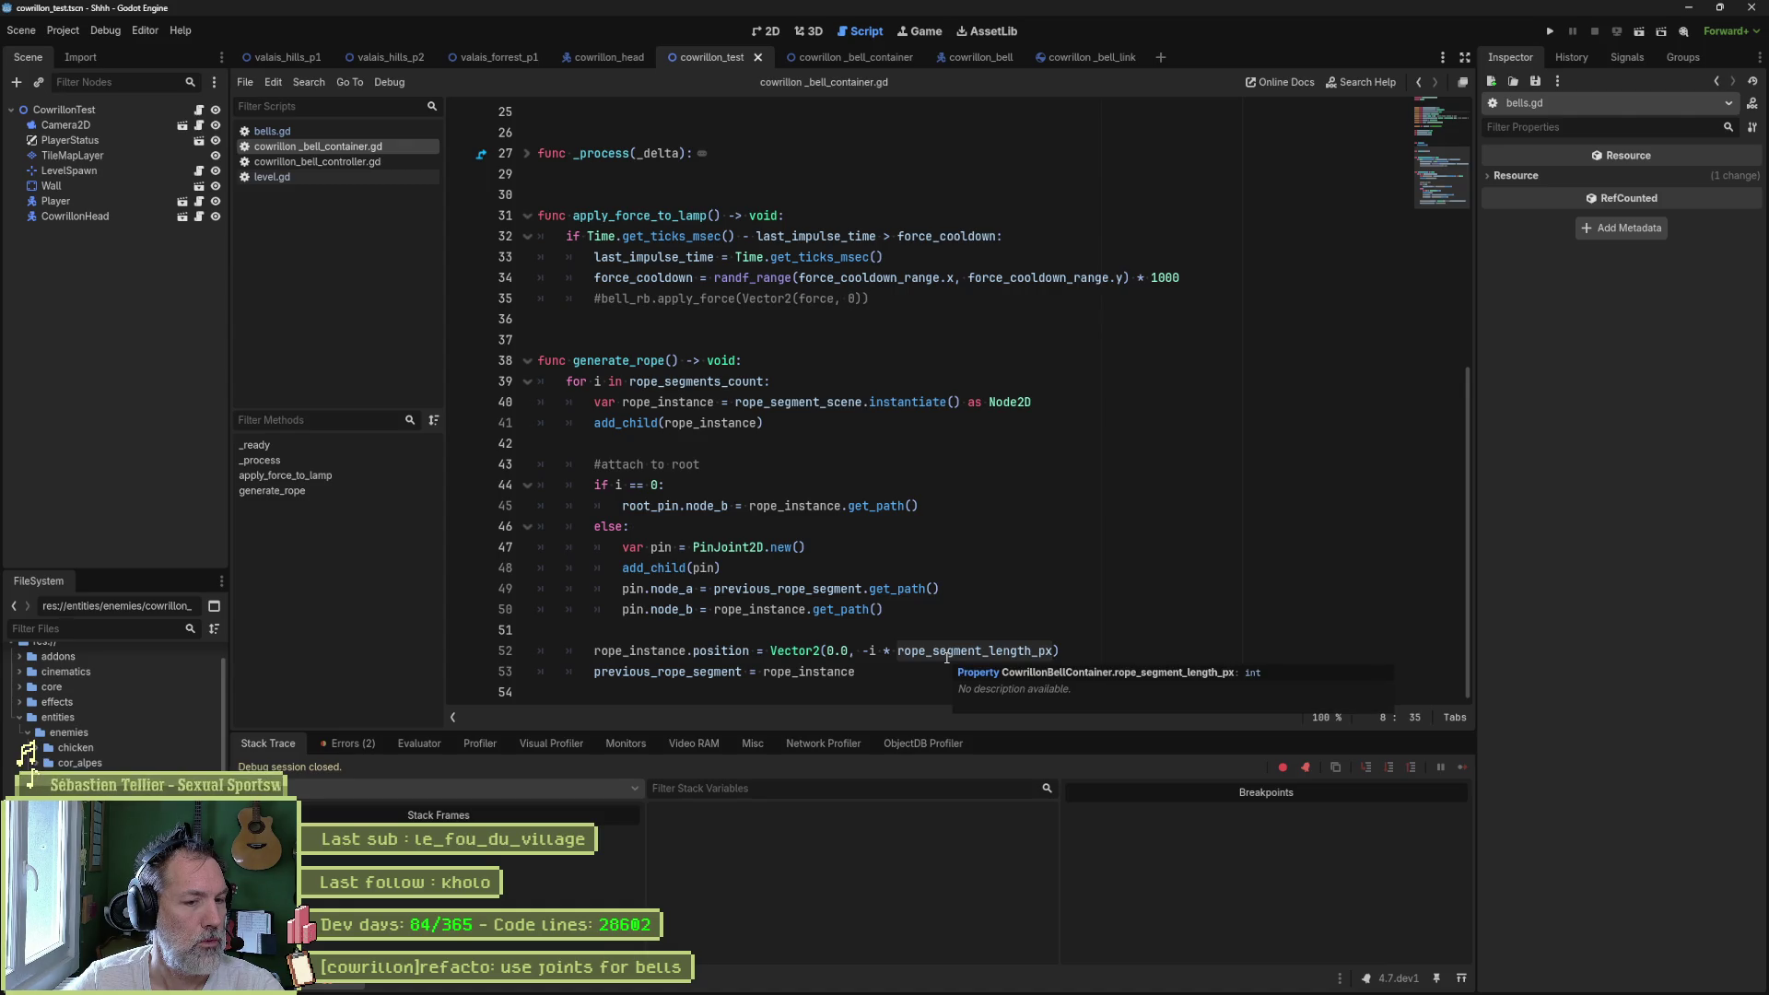
mouse_move(734, 654)
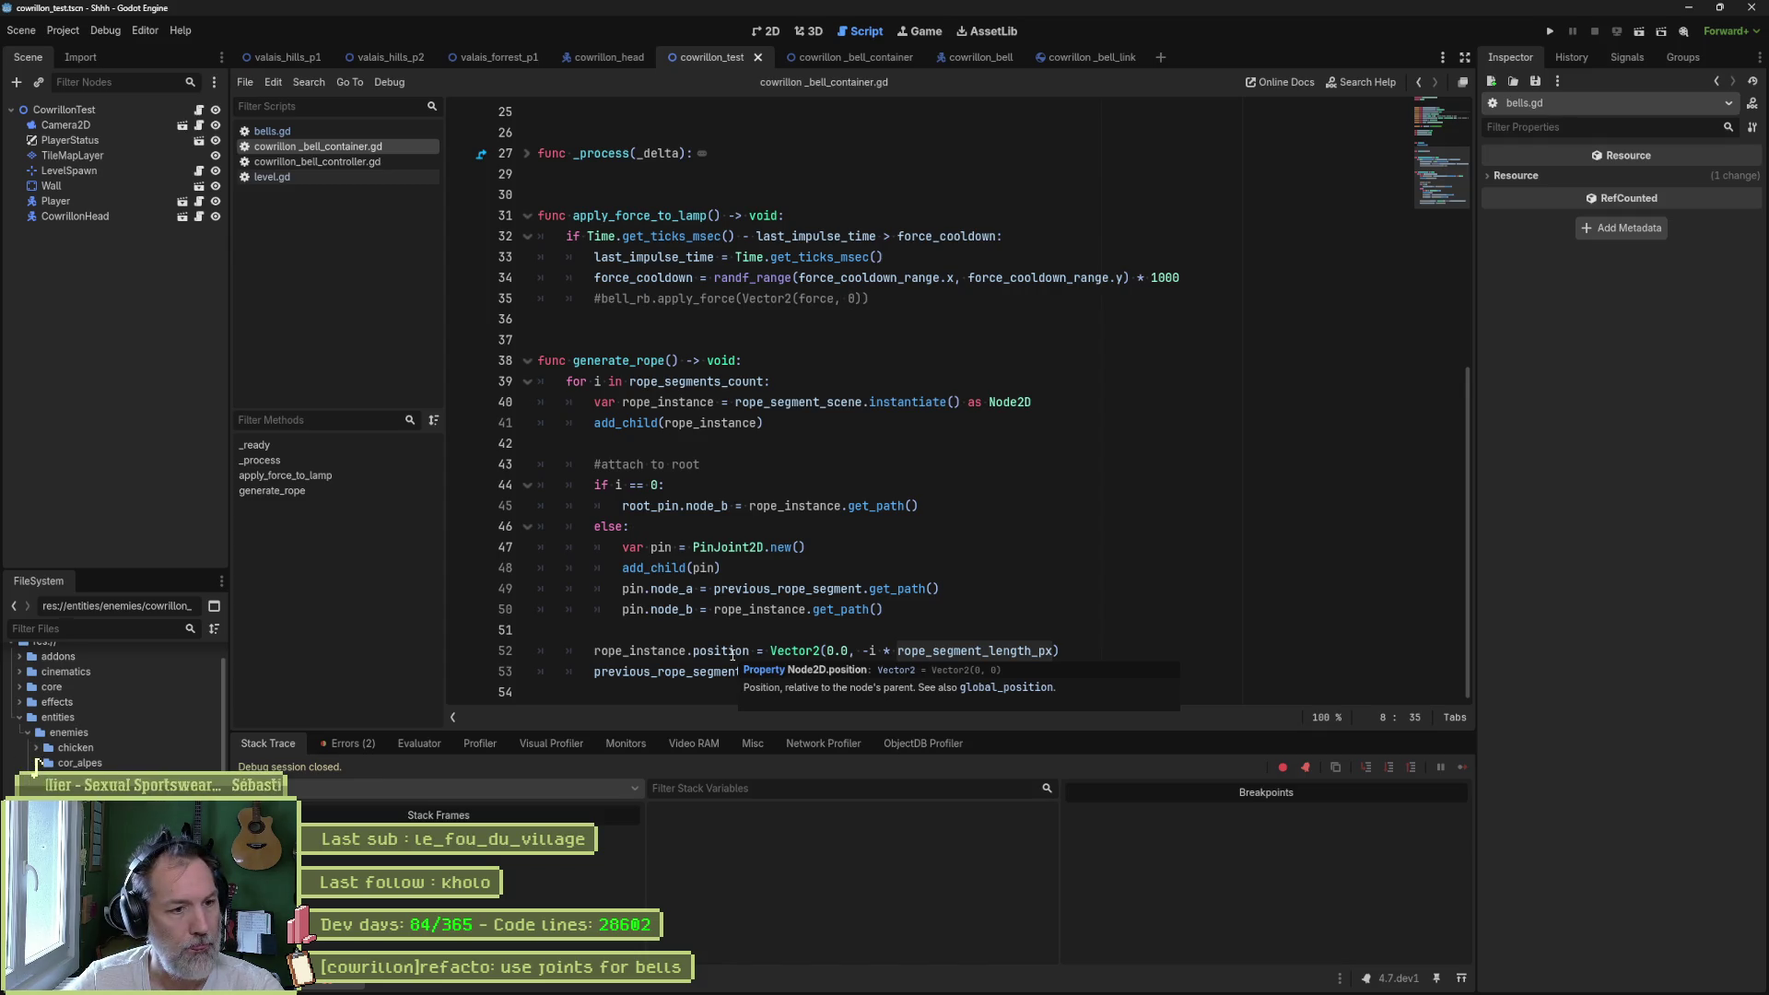
double_click(733, 652)
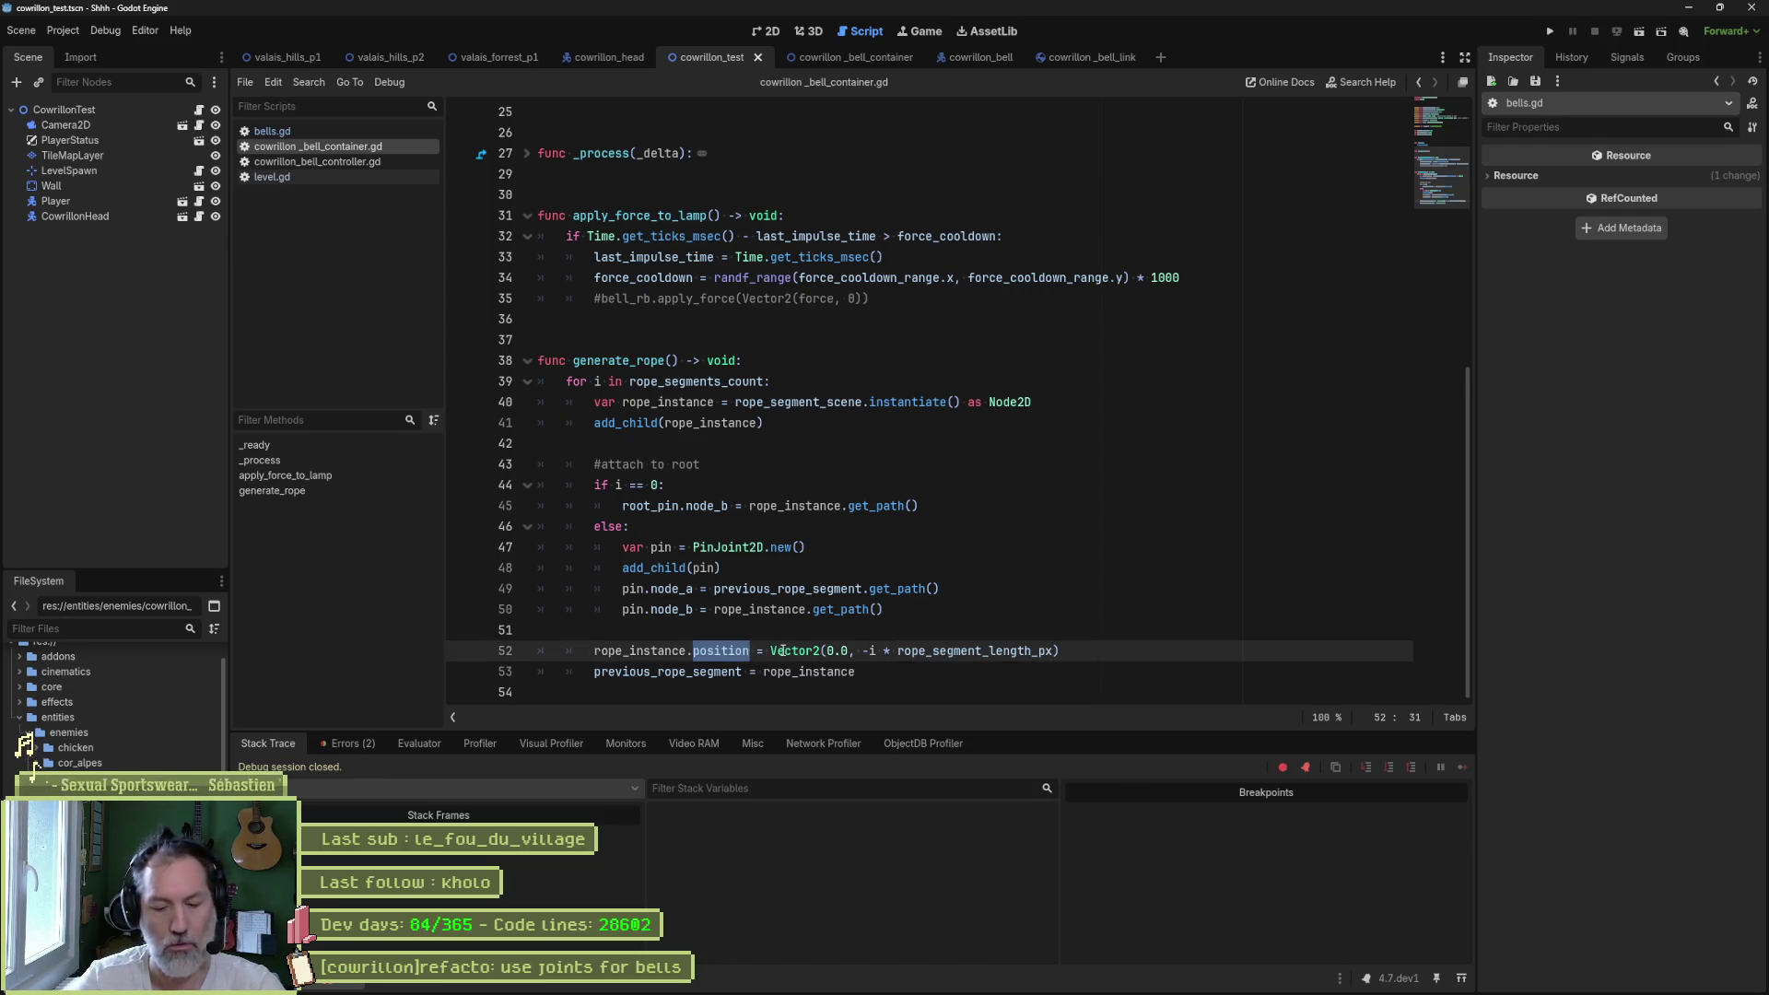
text(global_)
key(Return)
key(F6)
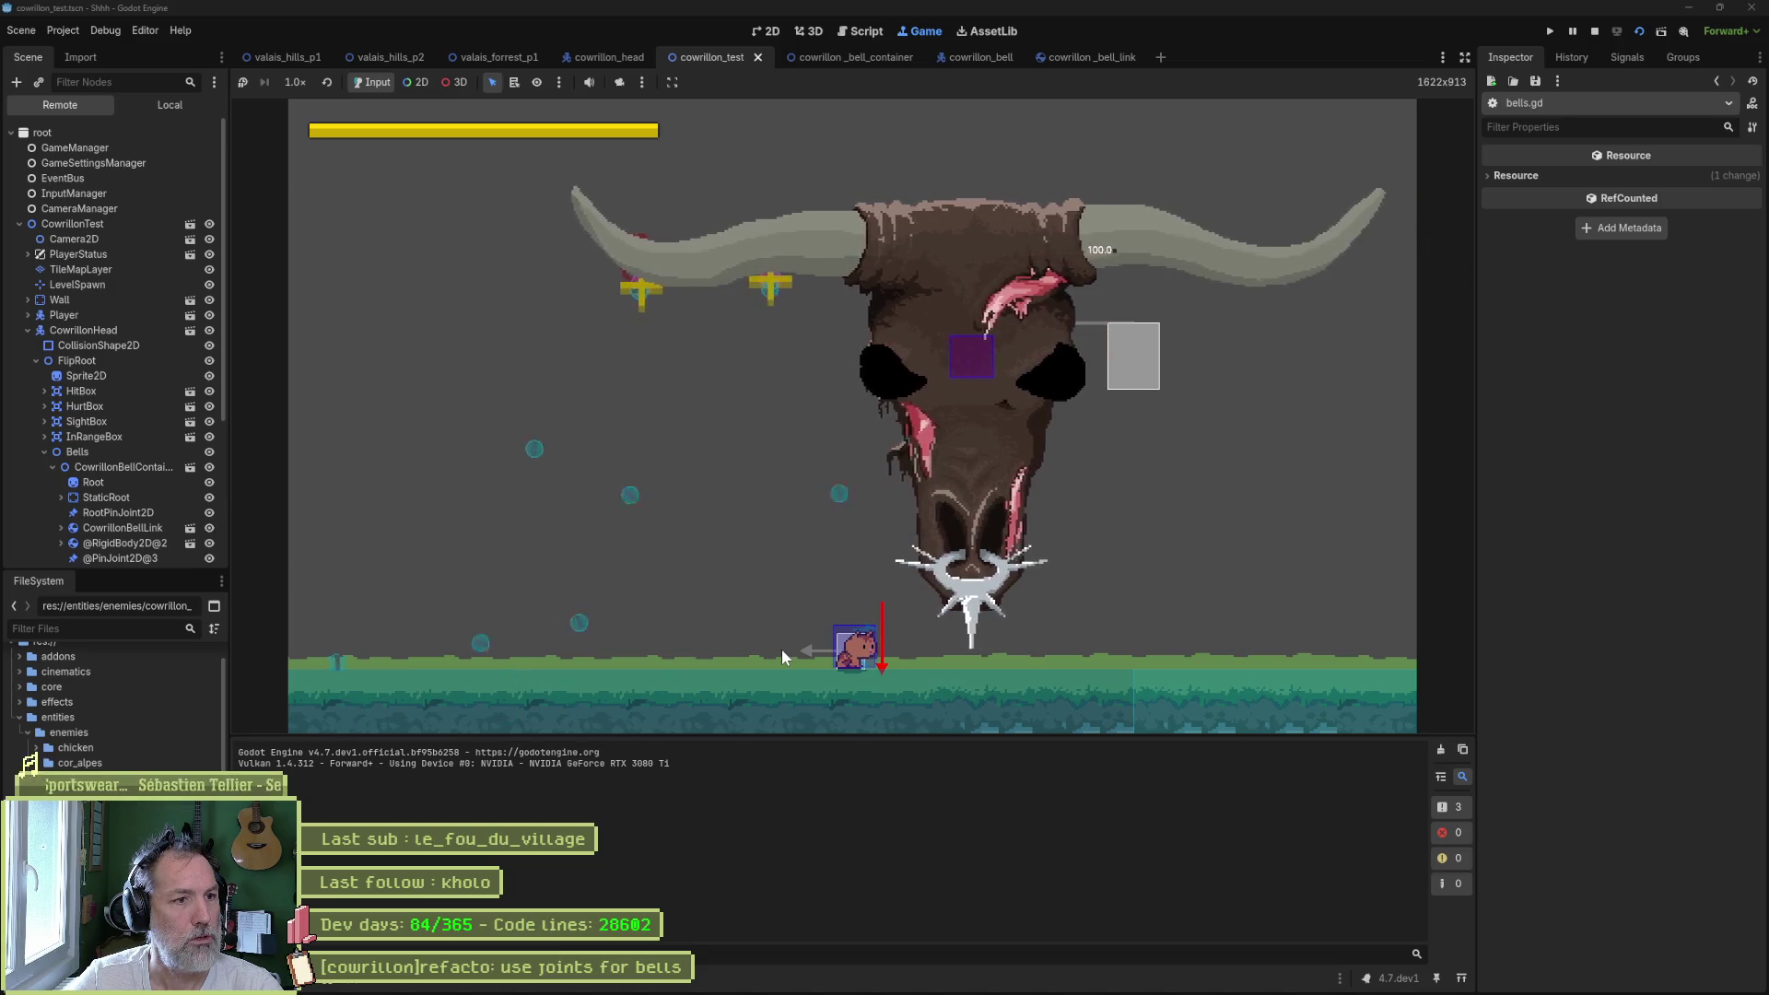
- Stop the game and undo line 52 back to rope_instance.position
key(F8)
key(ctrl+z)
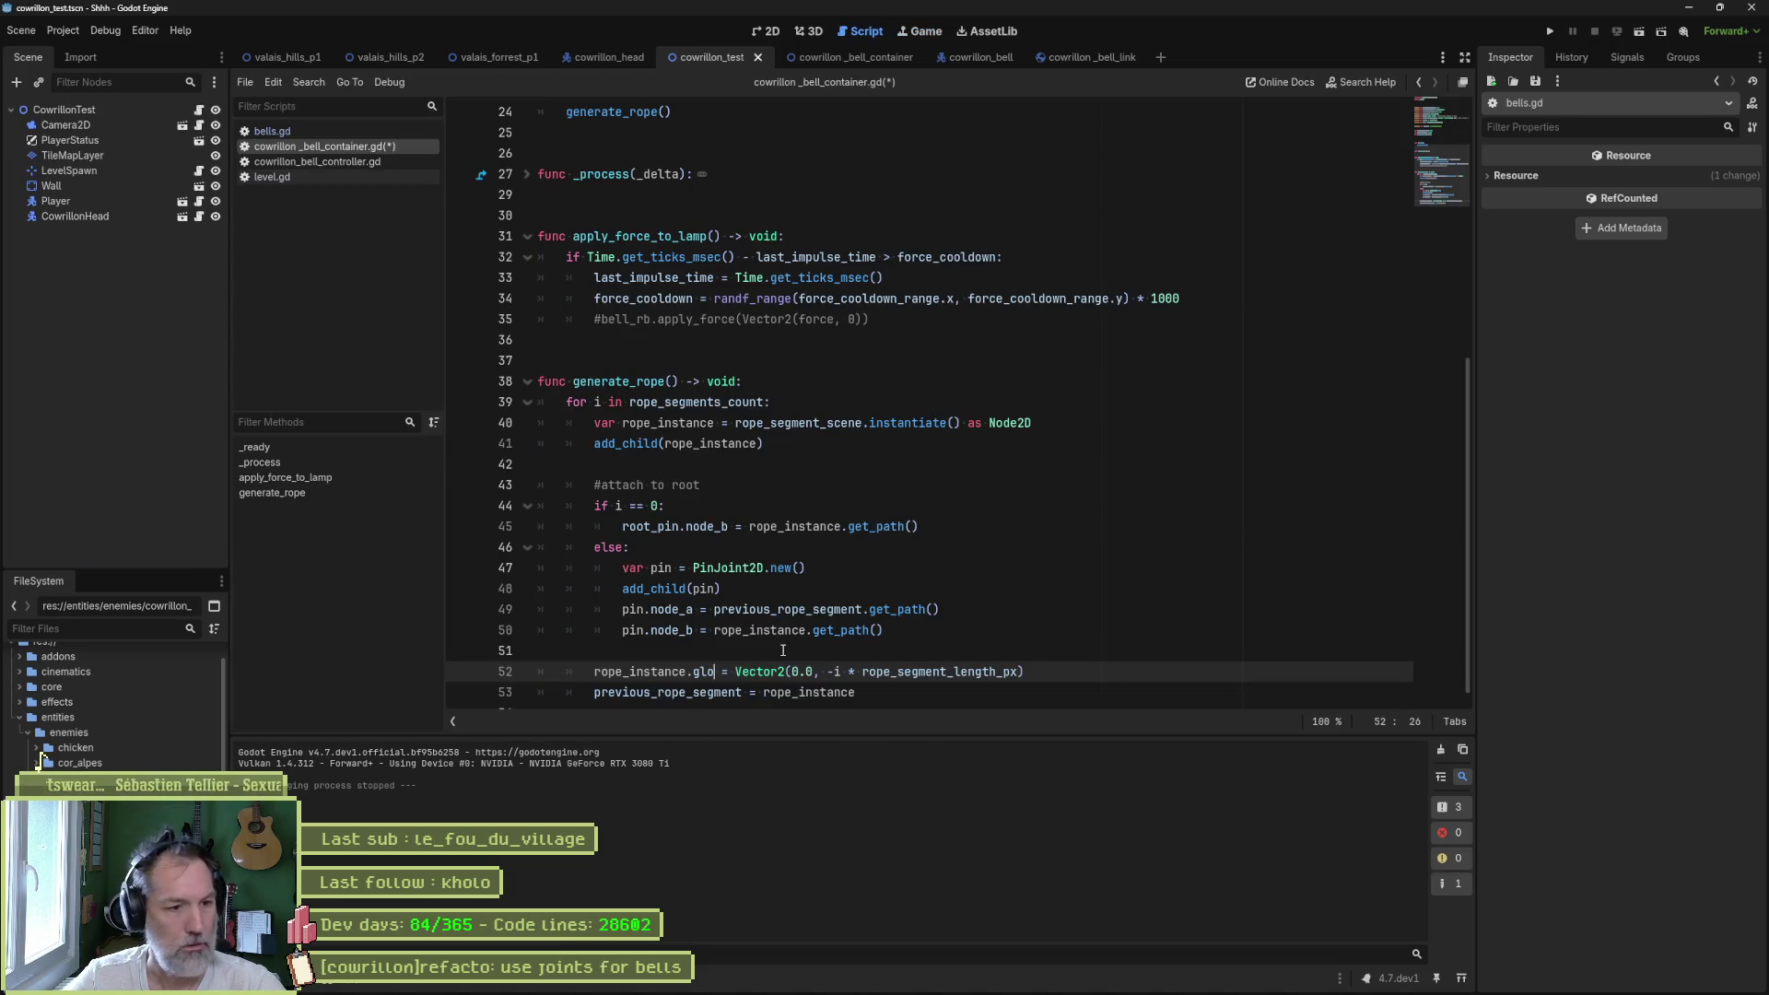
key(ctrl+z)
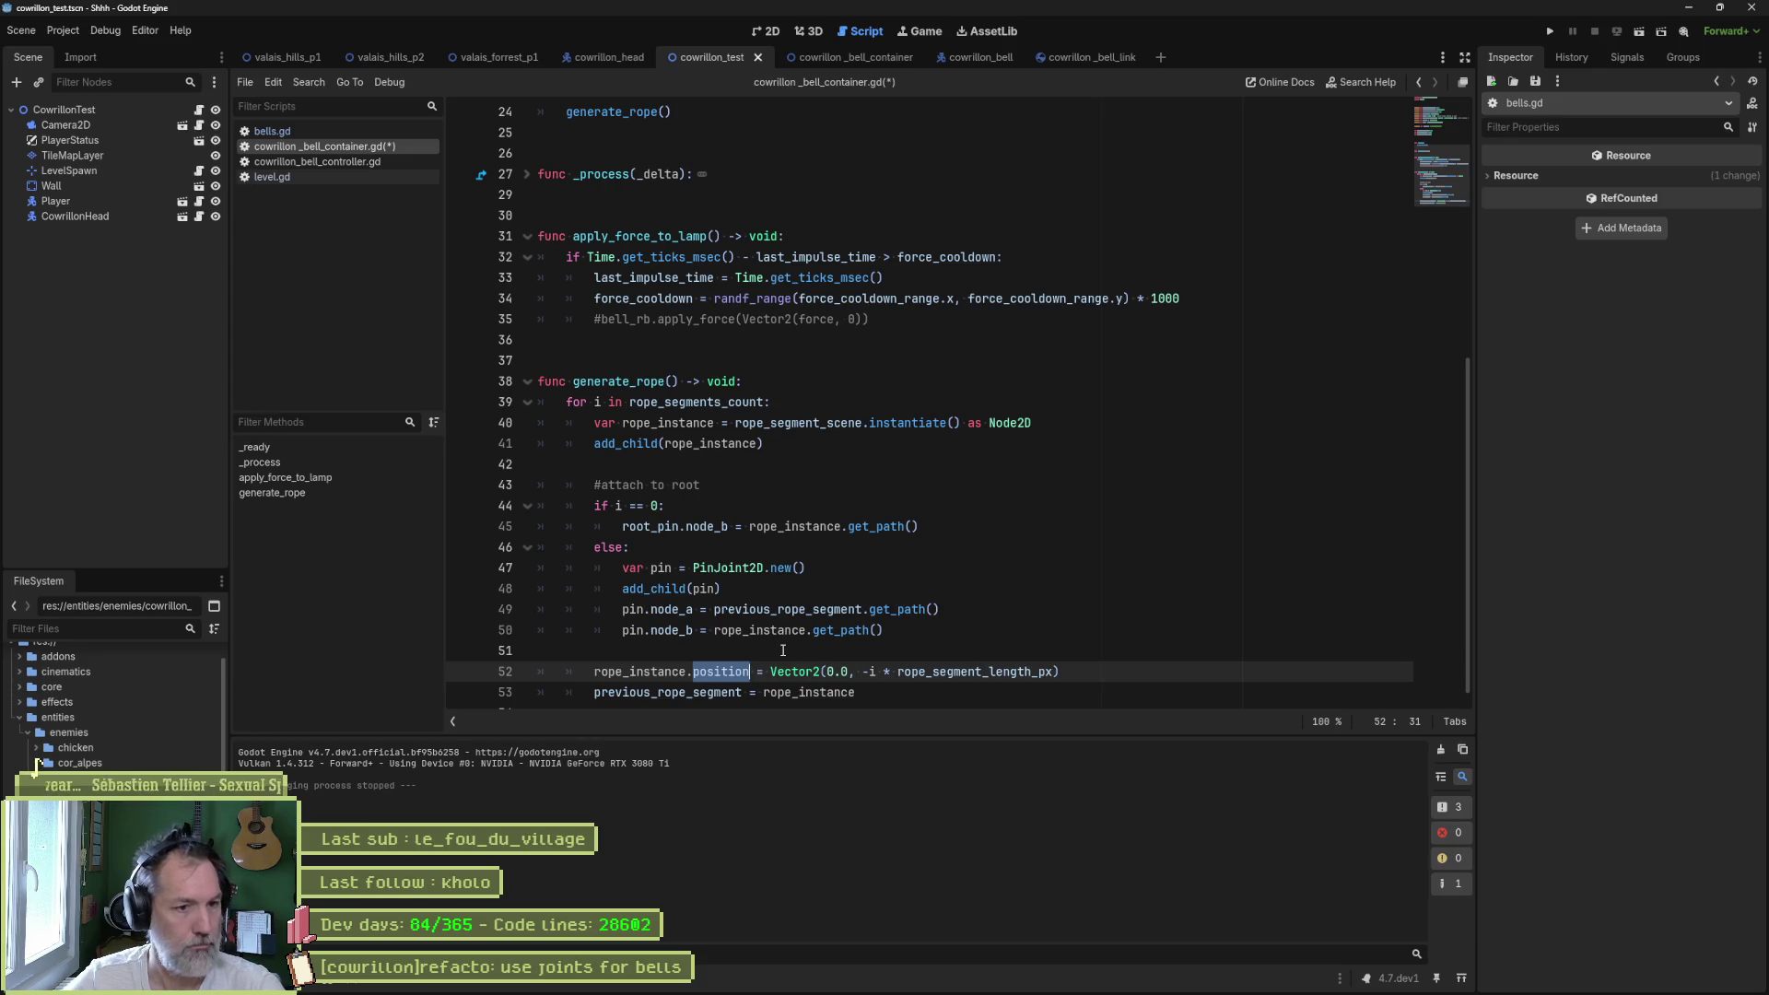
- Review the pin.node_b assignment, rope_instance uses, and the root_pin line 45
click(833, 630)
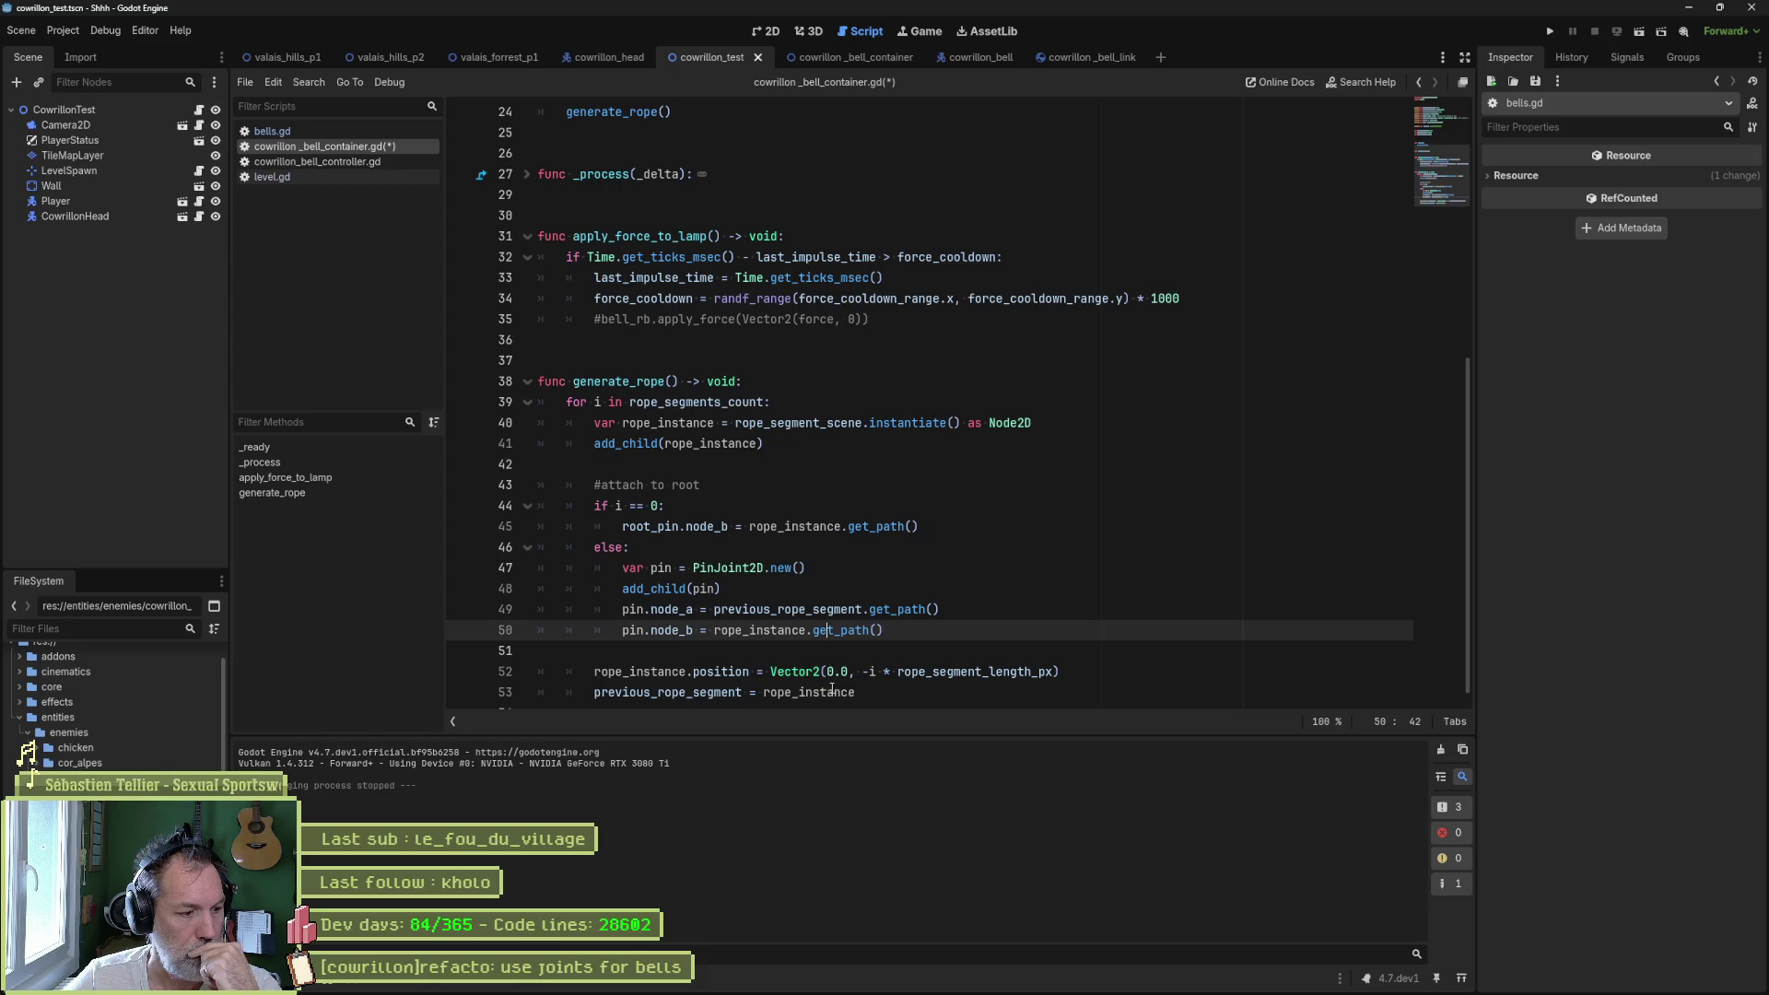
double_click(670, 672)
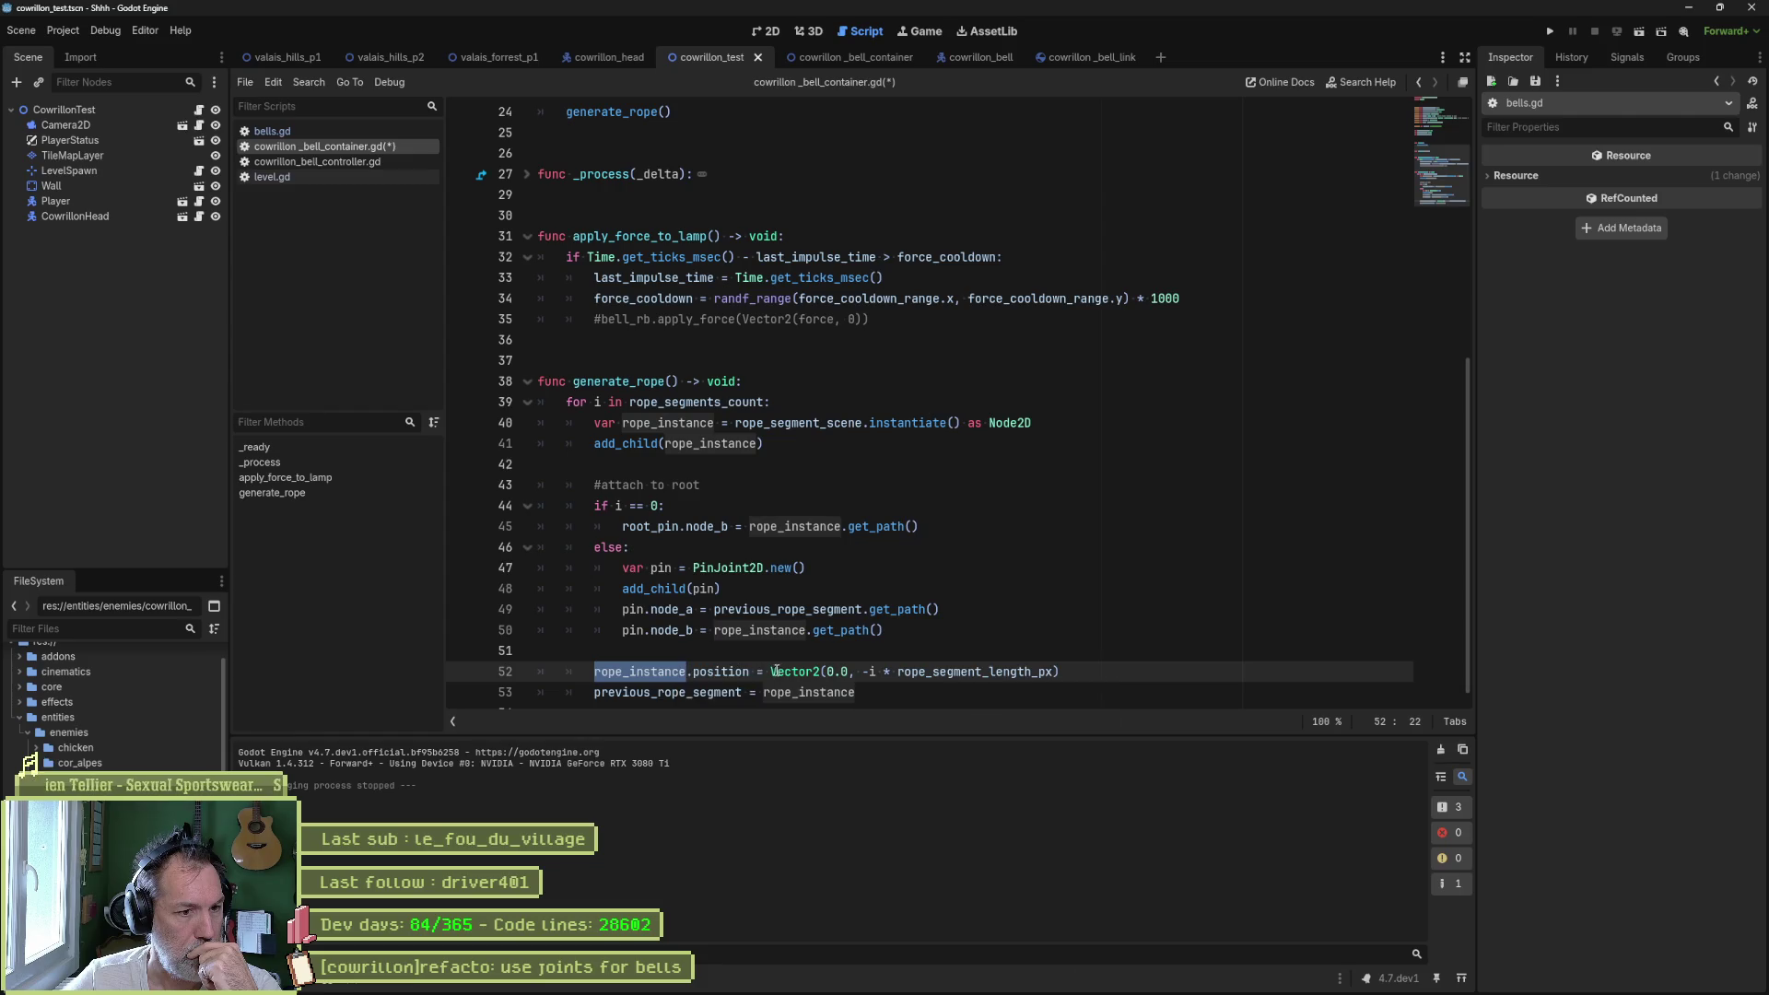
click(771, 671)
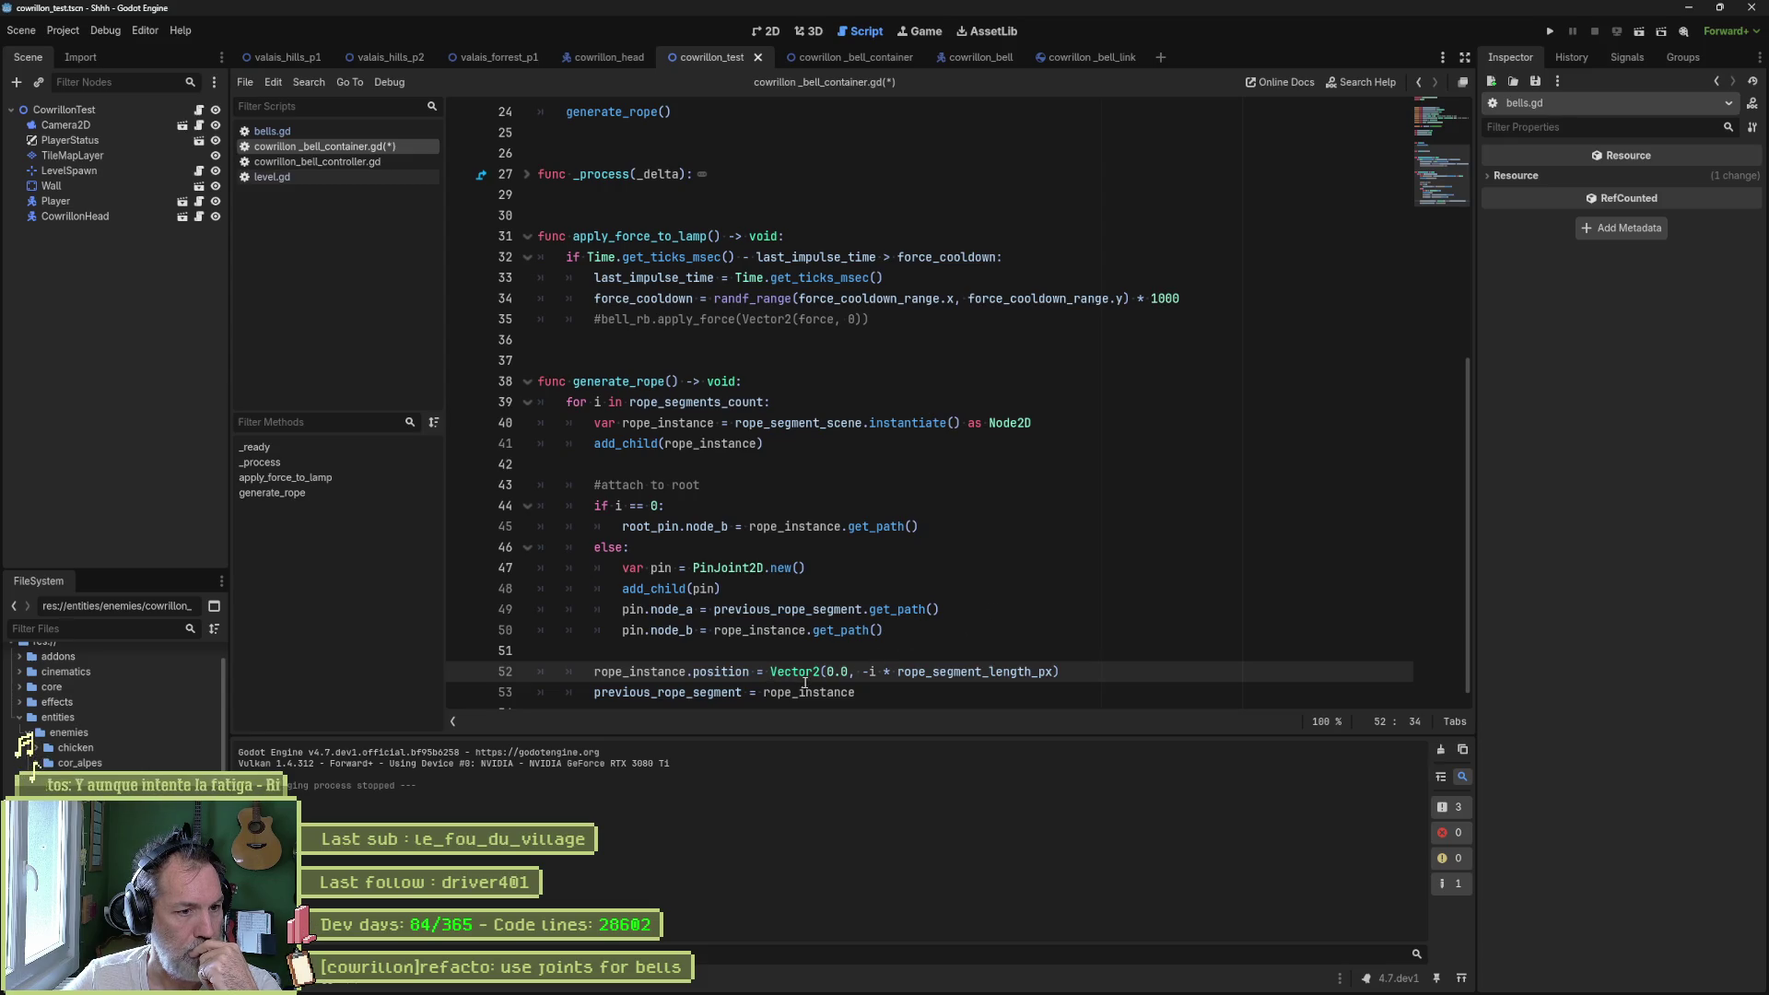
mouse_move(804, 684)
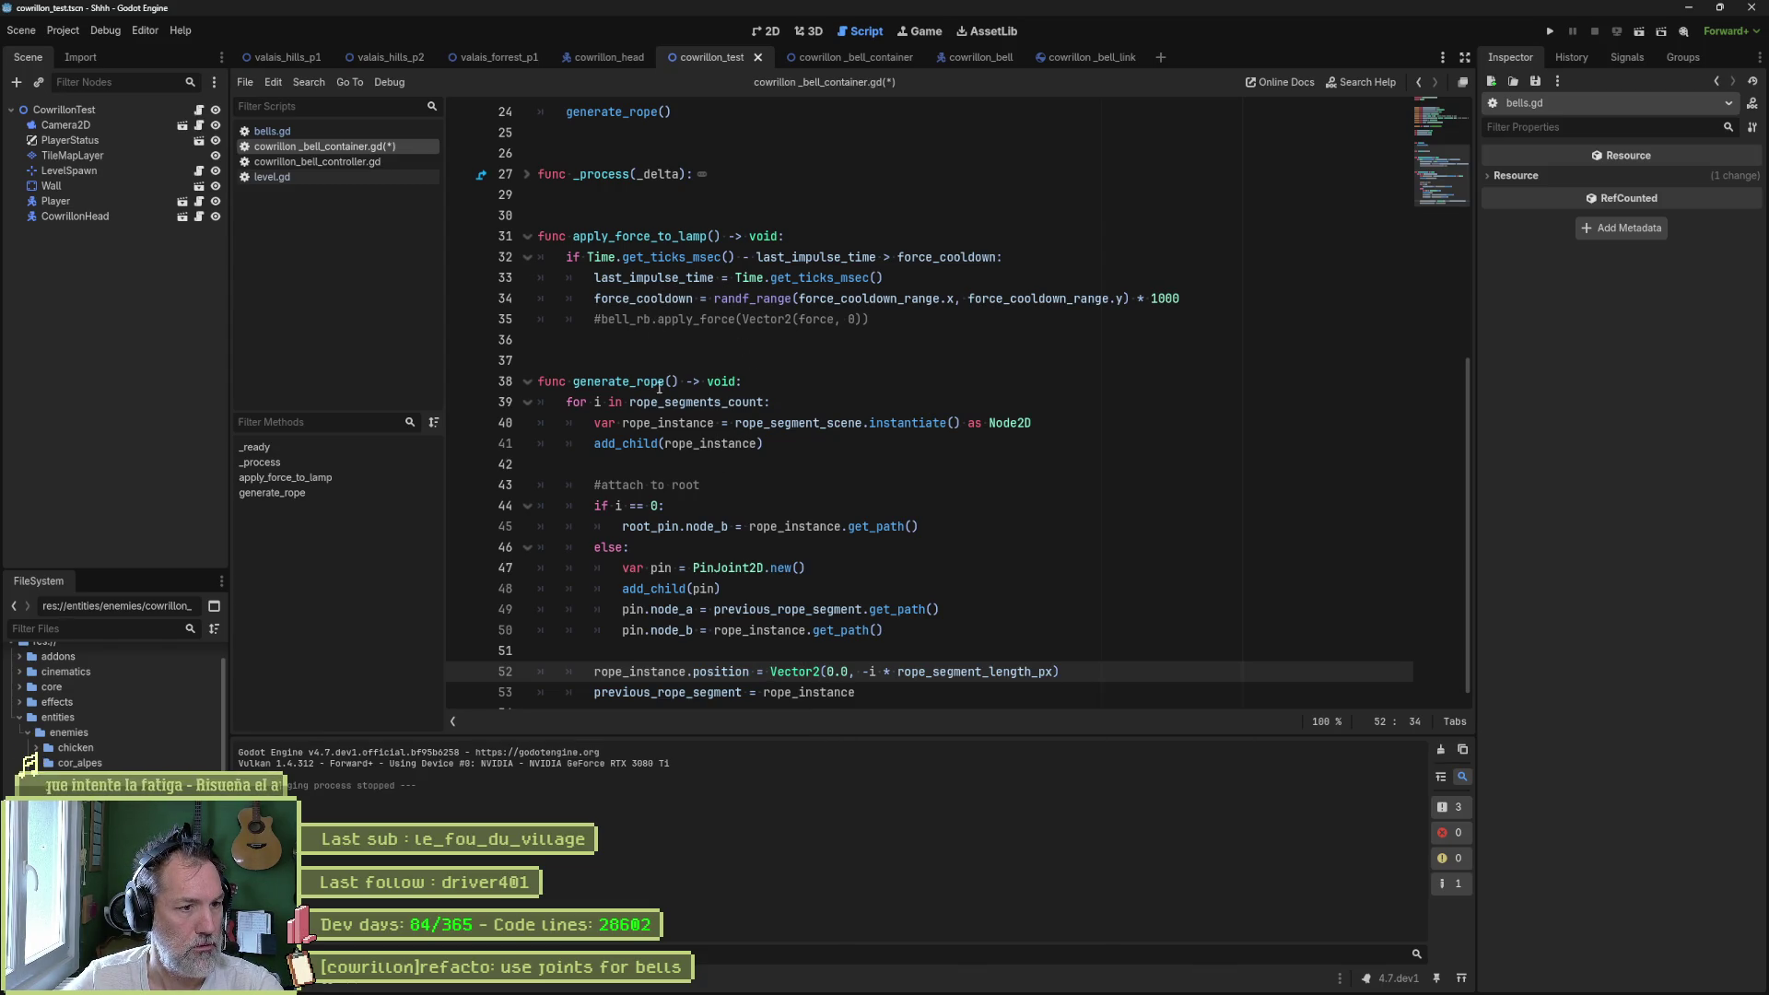
click(666, 527)
- Replace Vector2 on line 52 with root_pin and start typing a .po property
double_click(666, 527)
key(ctrl+c)
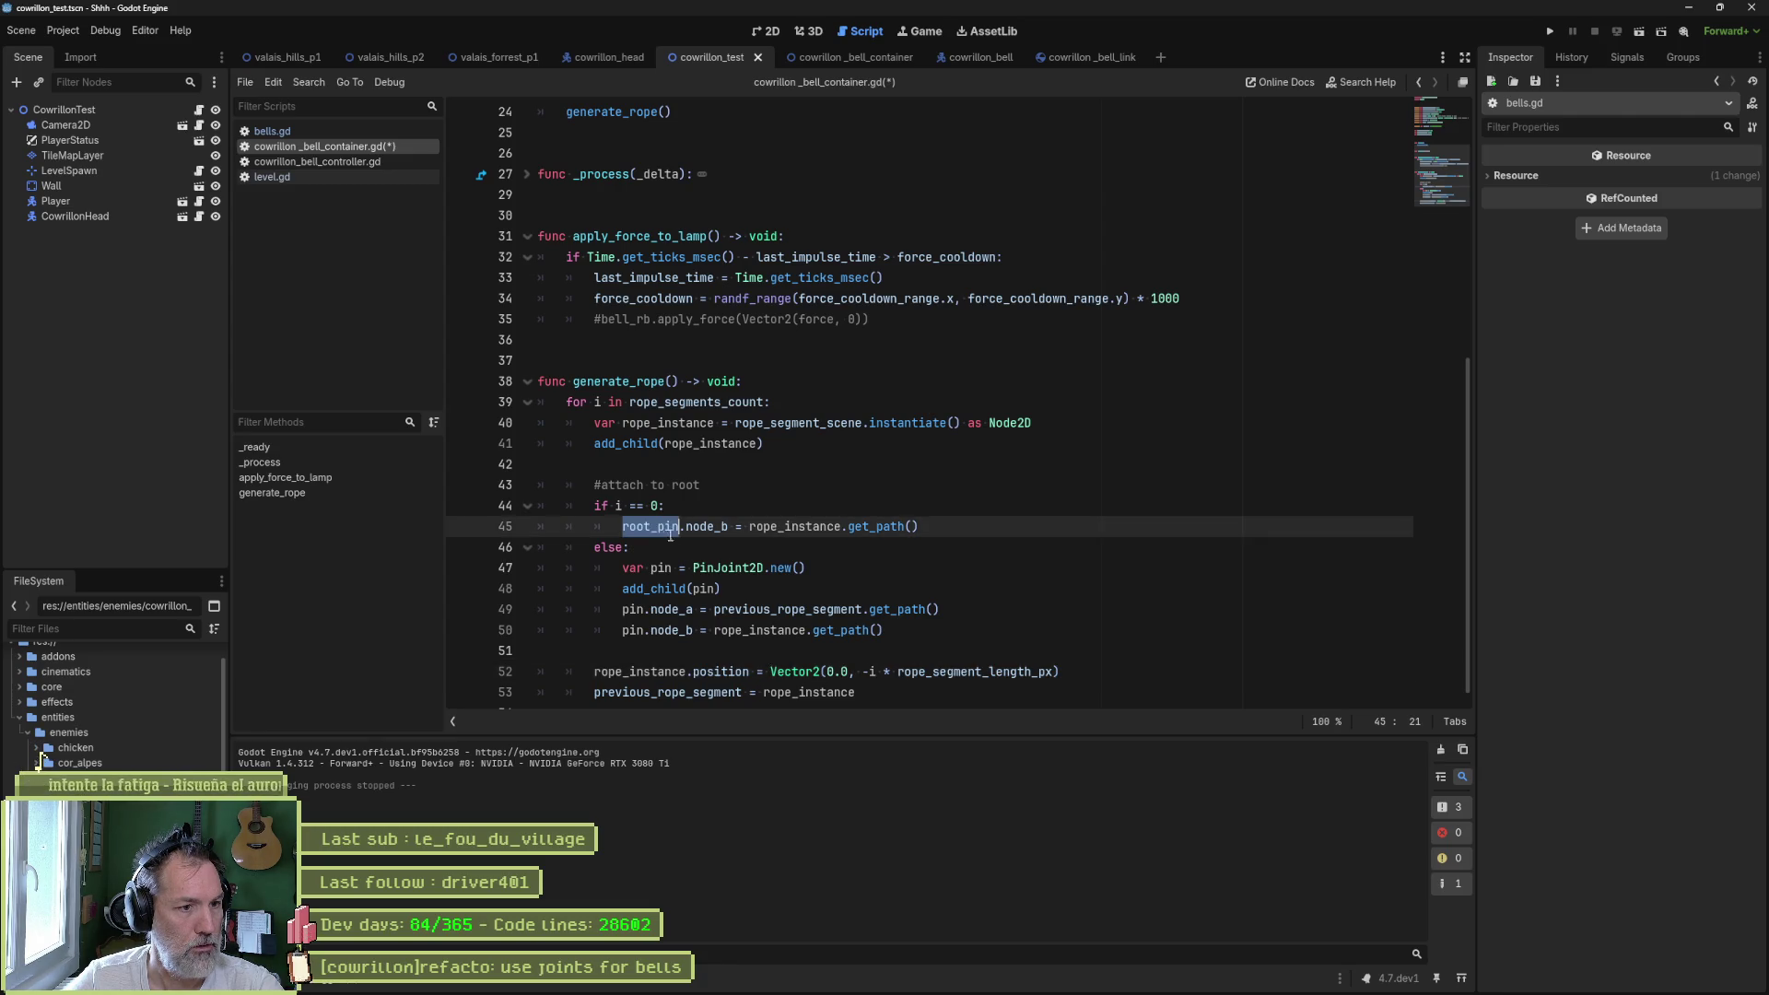
double_click(774, 671)
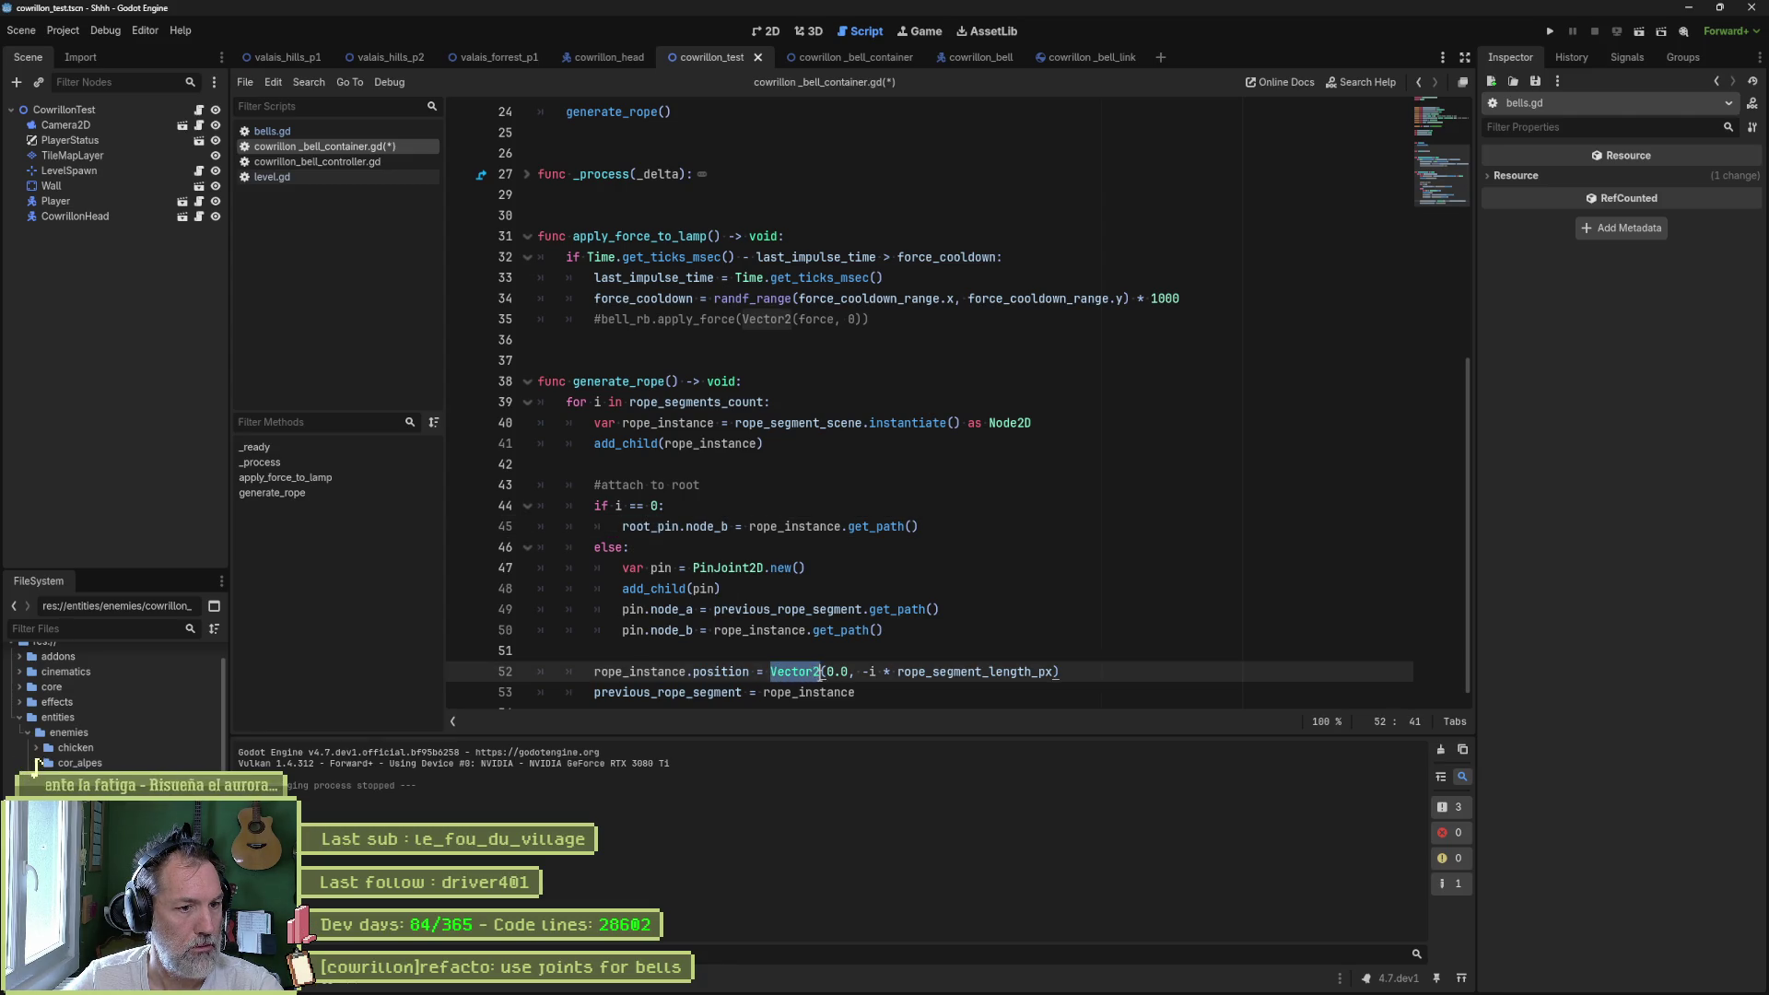
key(ctrl+v)
text(.)
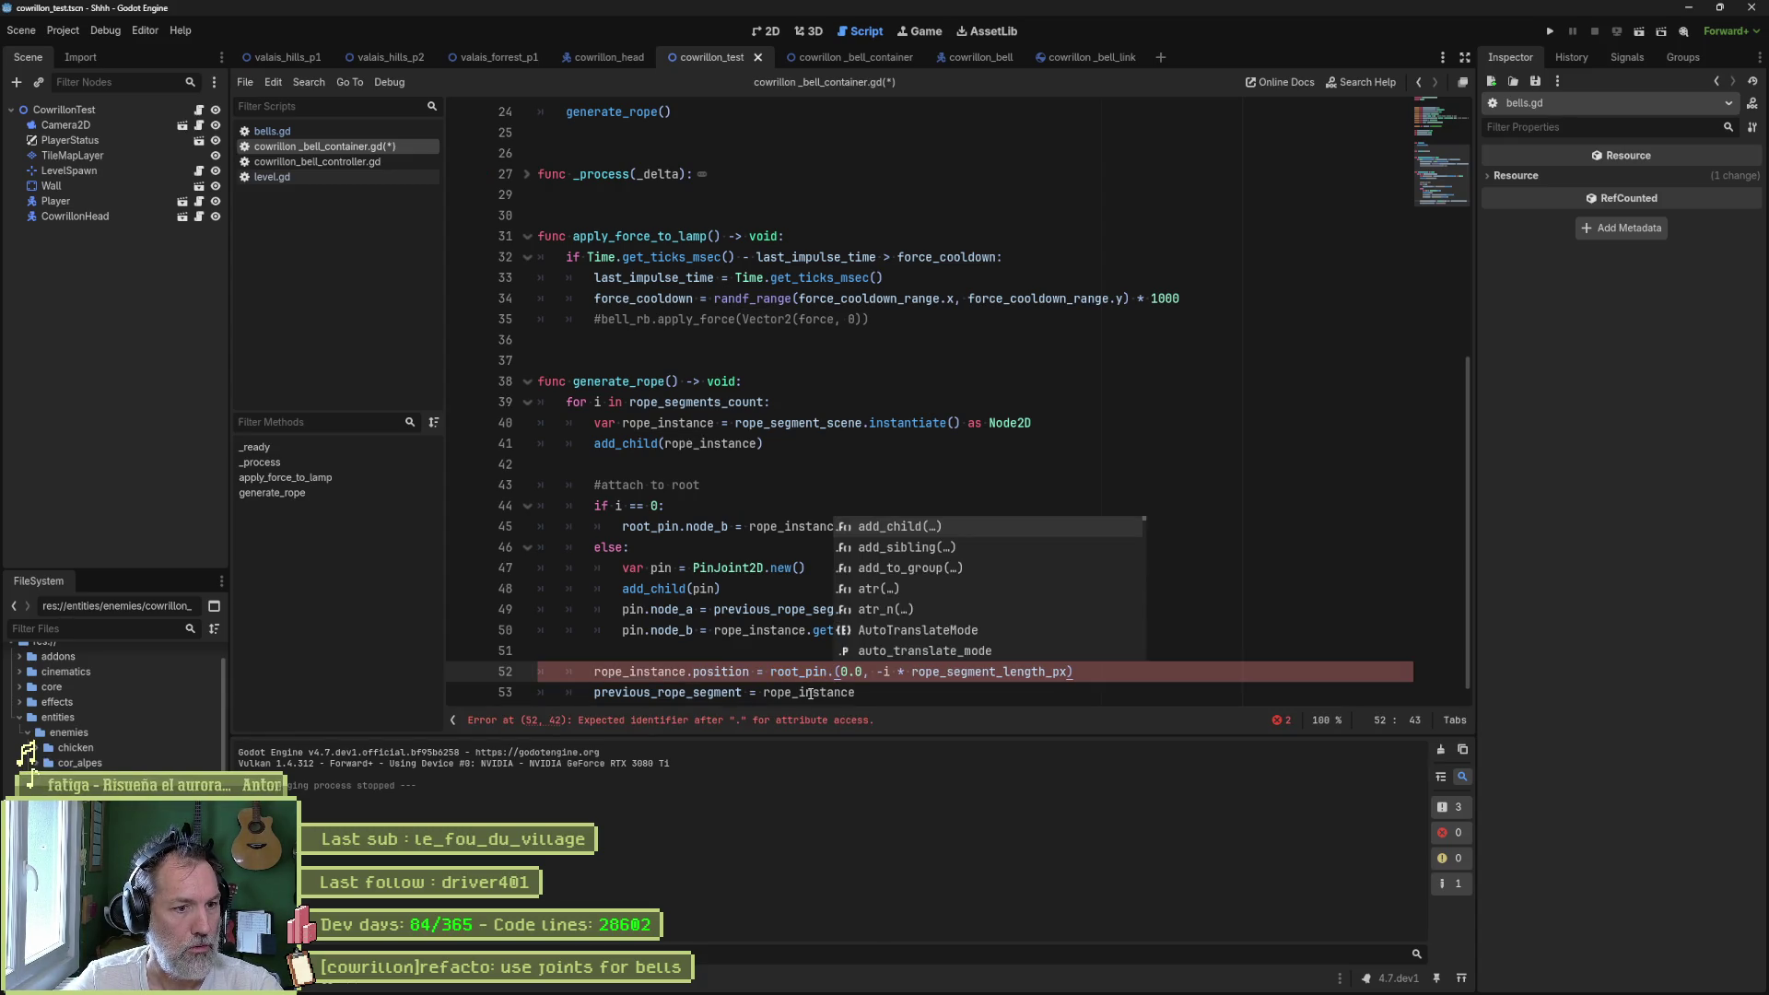
text(y)
key(BackSpace)
text(po)
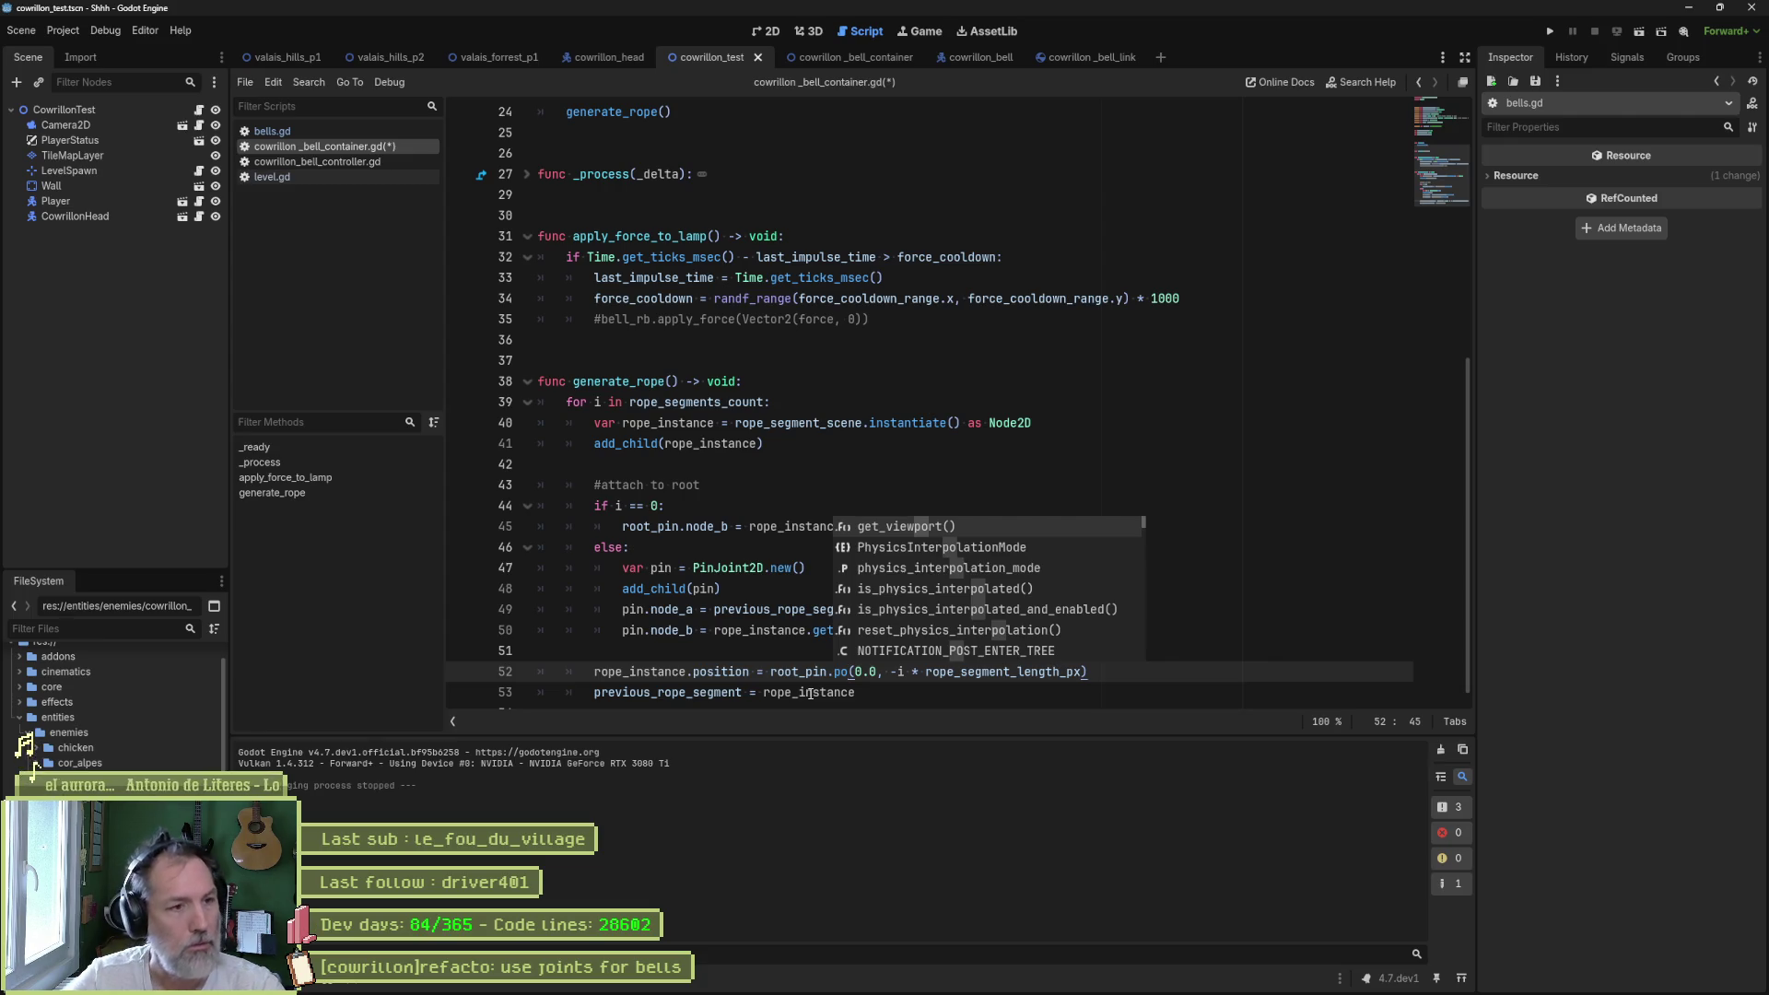
click(706, 403)
scroll(727, 396, up, 8)
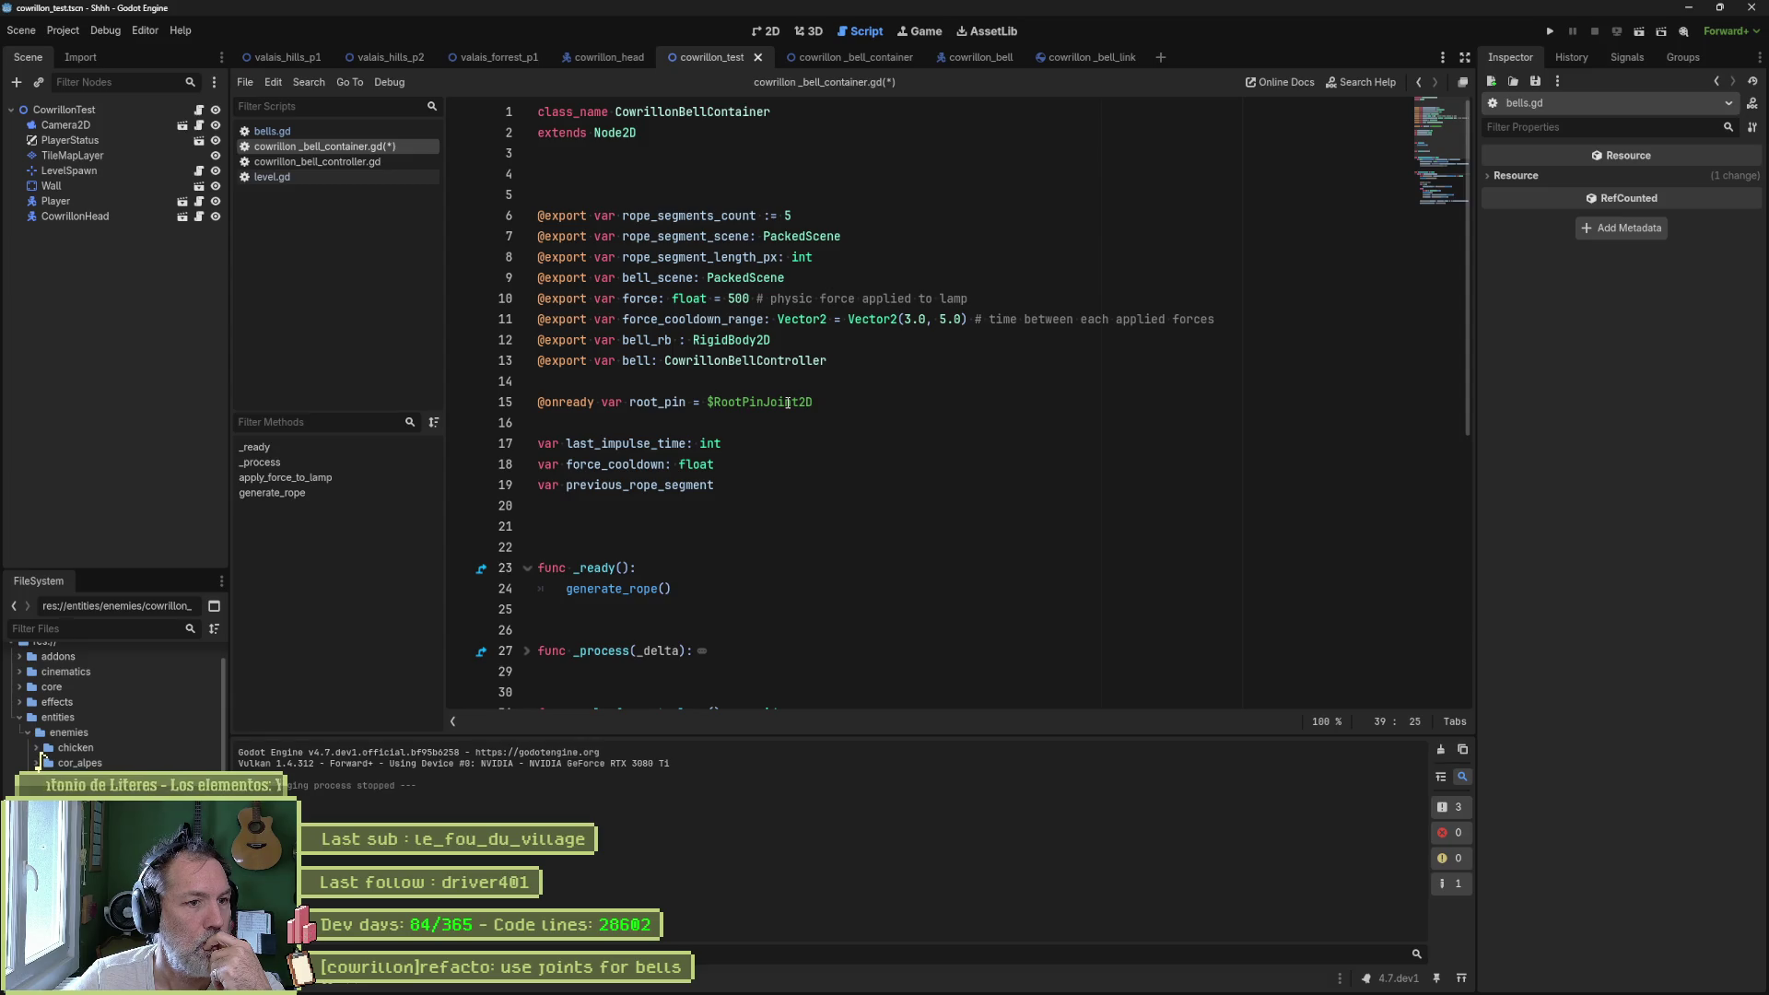
- Check root_pin's declaration on line 15, then try root_pin.nod suggestions on line 52
double_click(657, 402)
scroll(985, 495, down, 6)
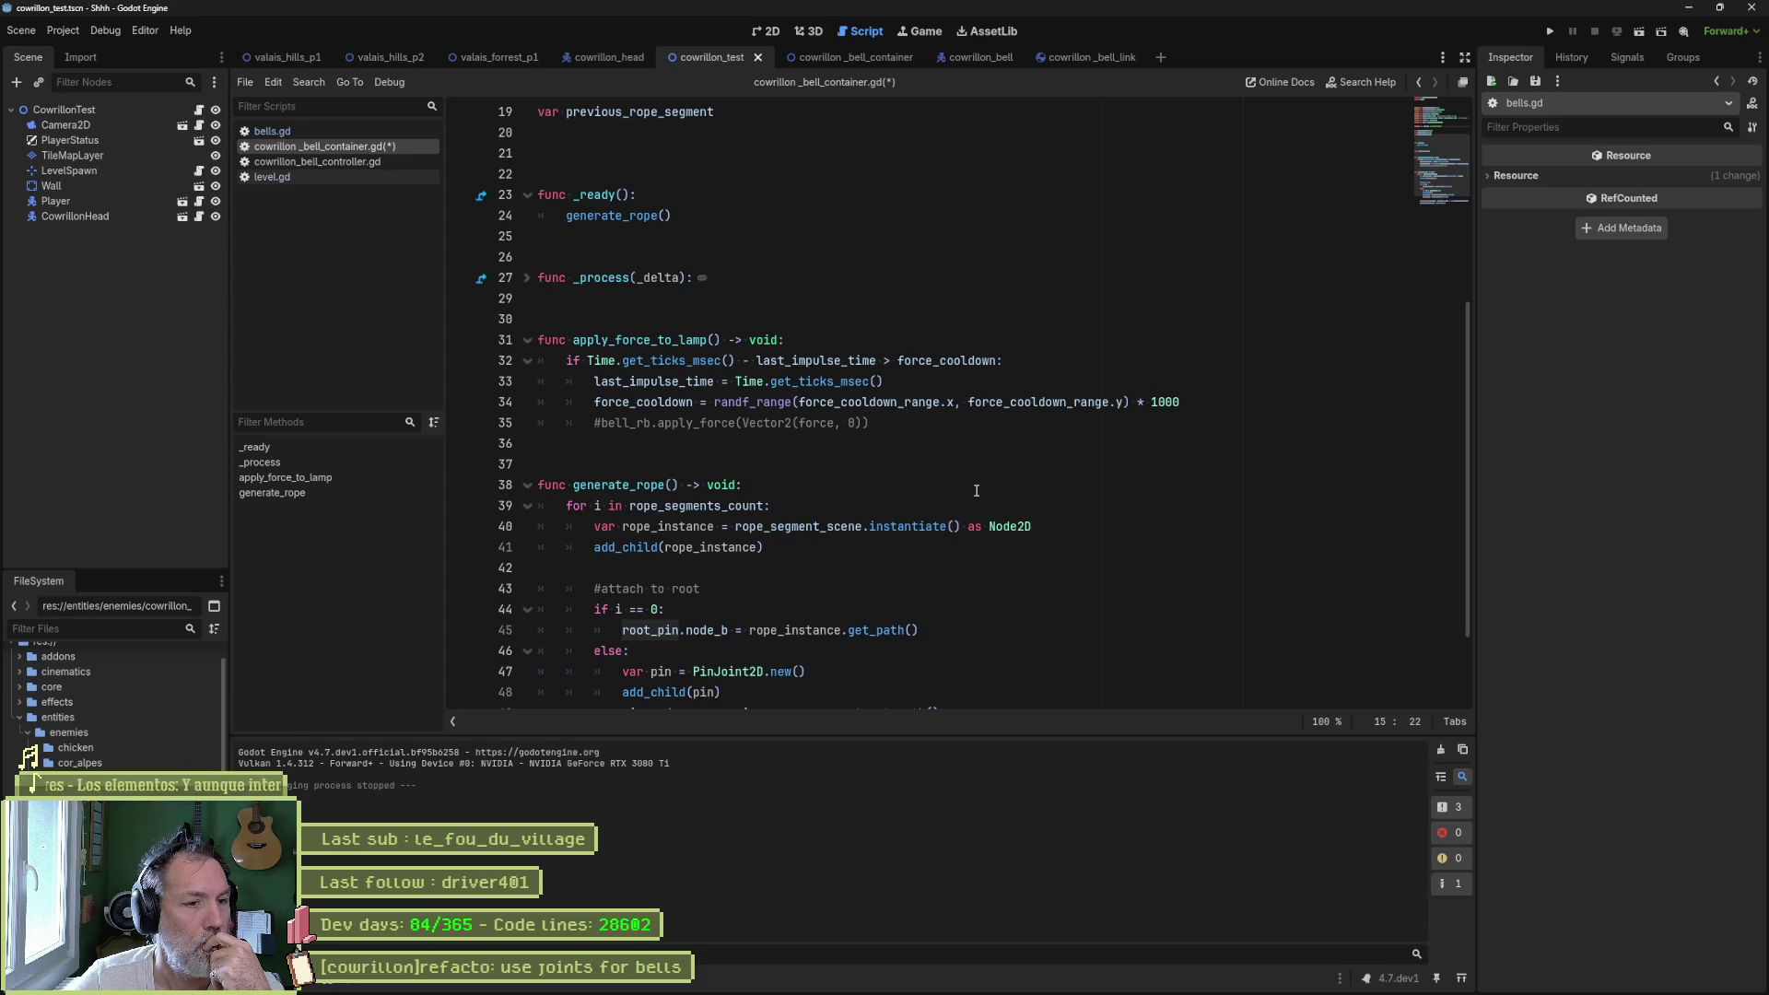
scroll(975, 490, down, 2)
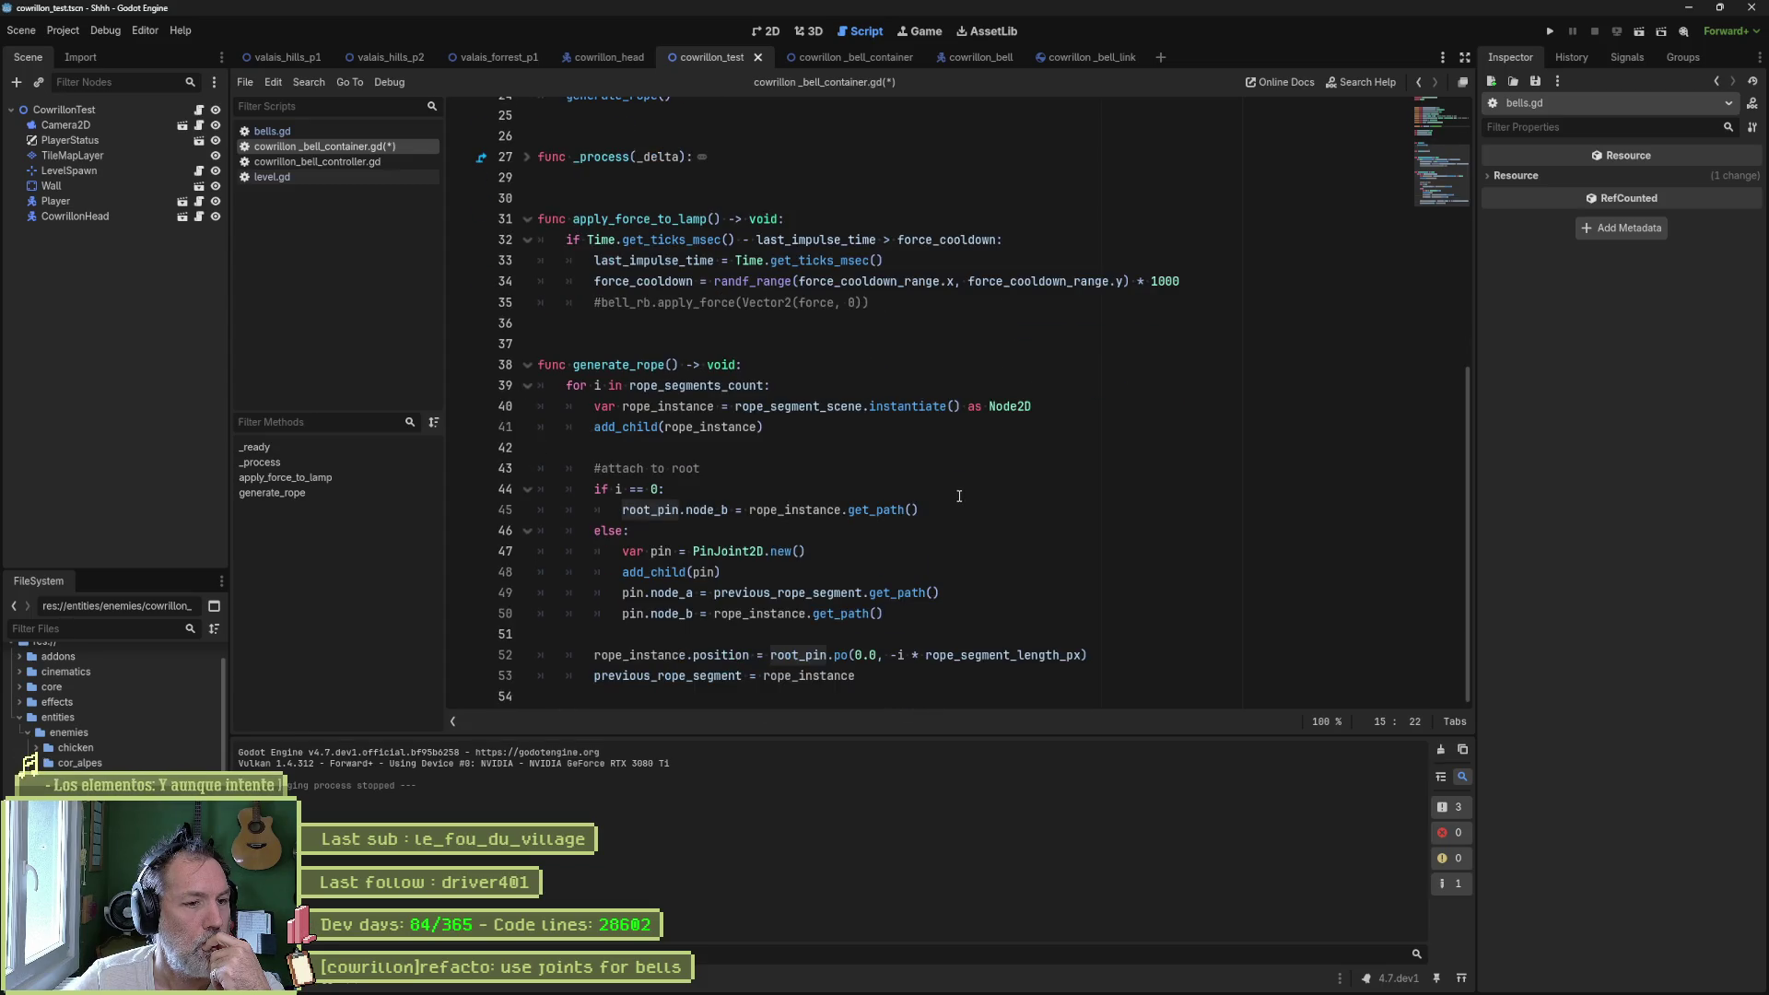
double_click(807, 655)
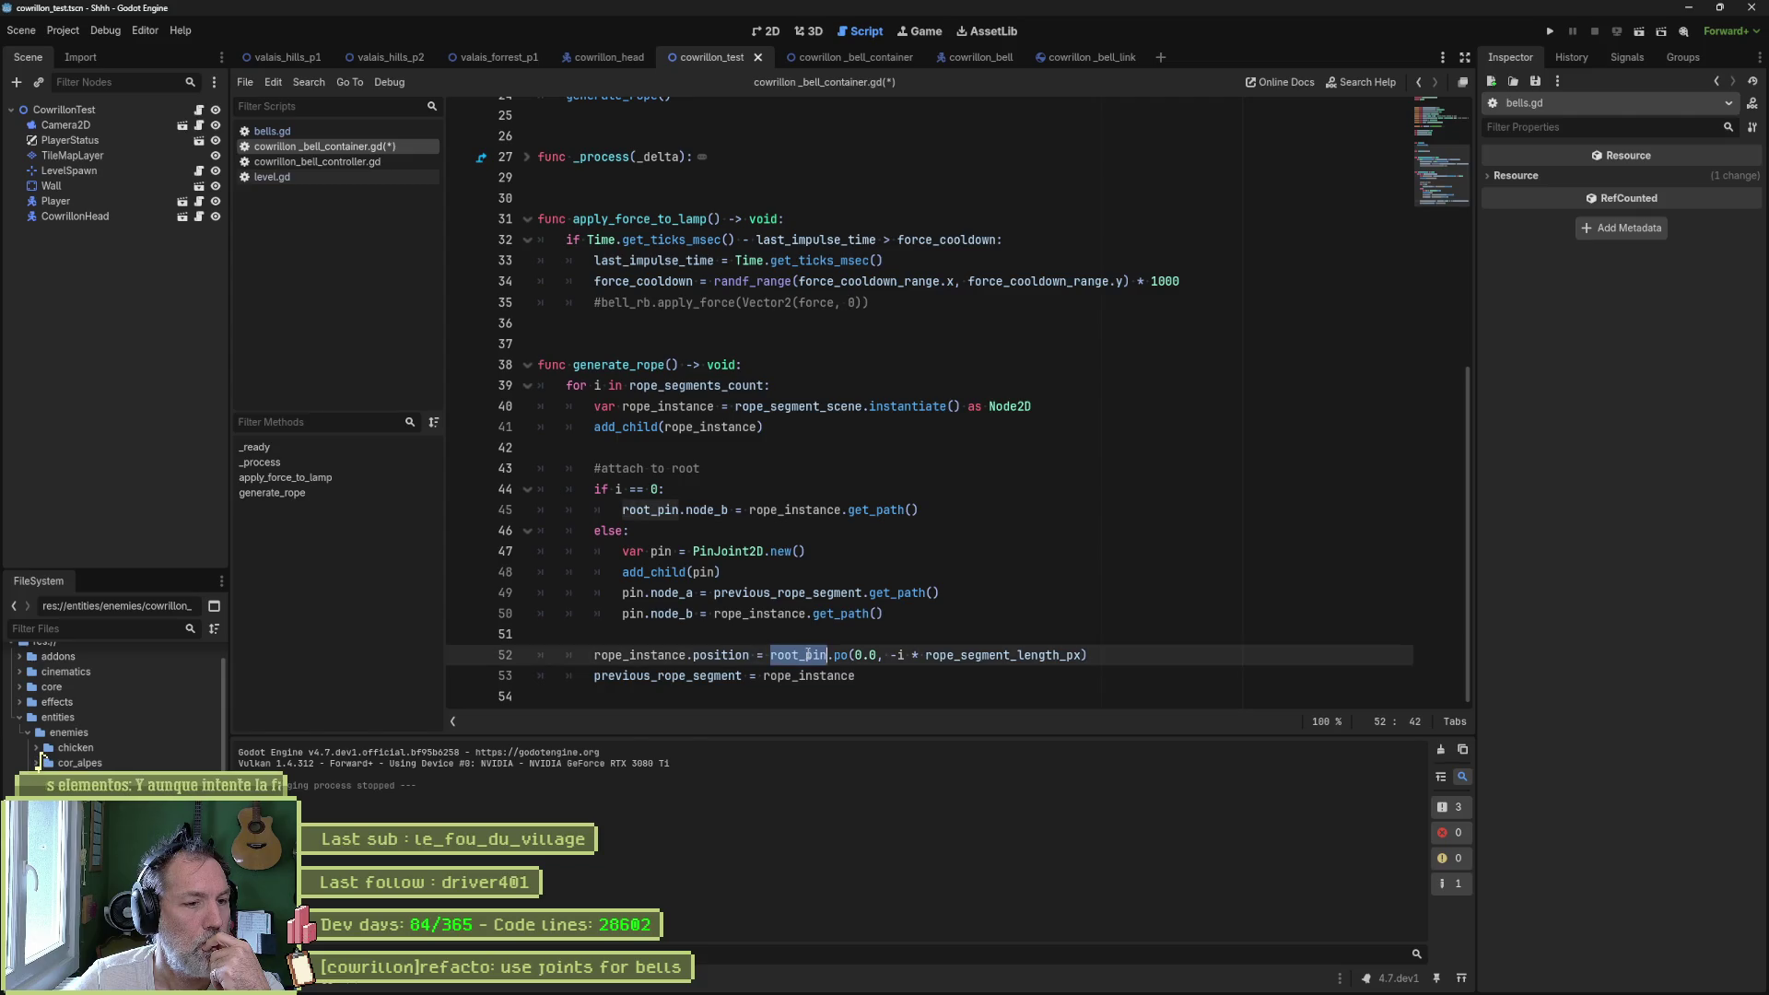
text(root_pin.)
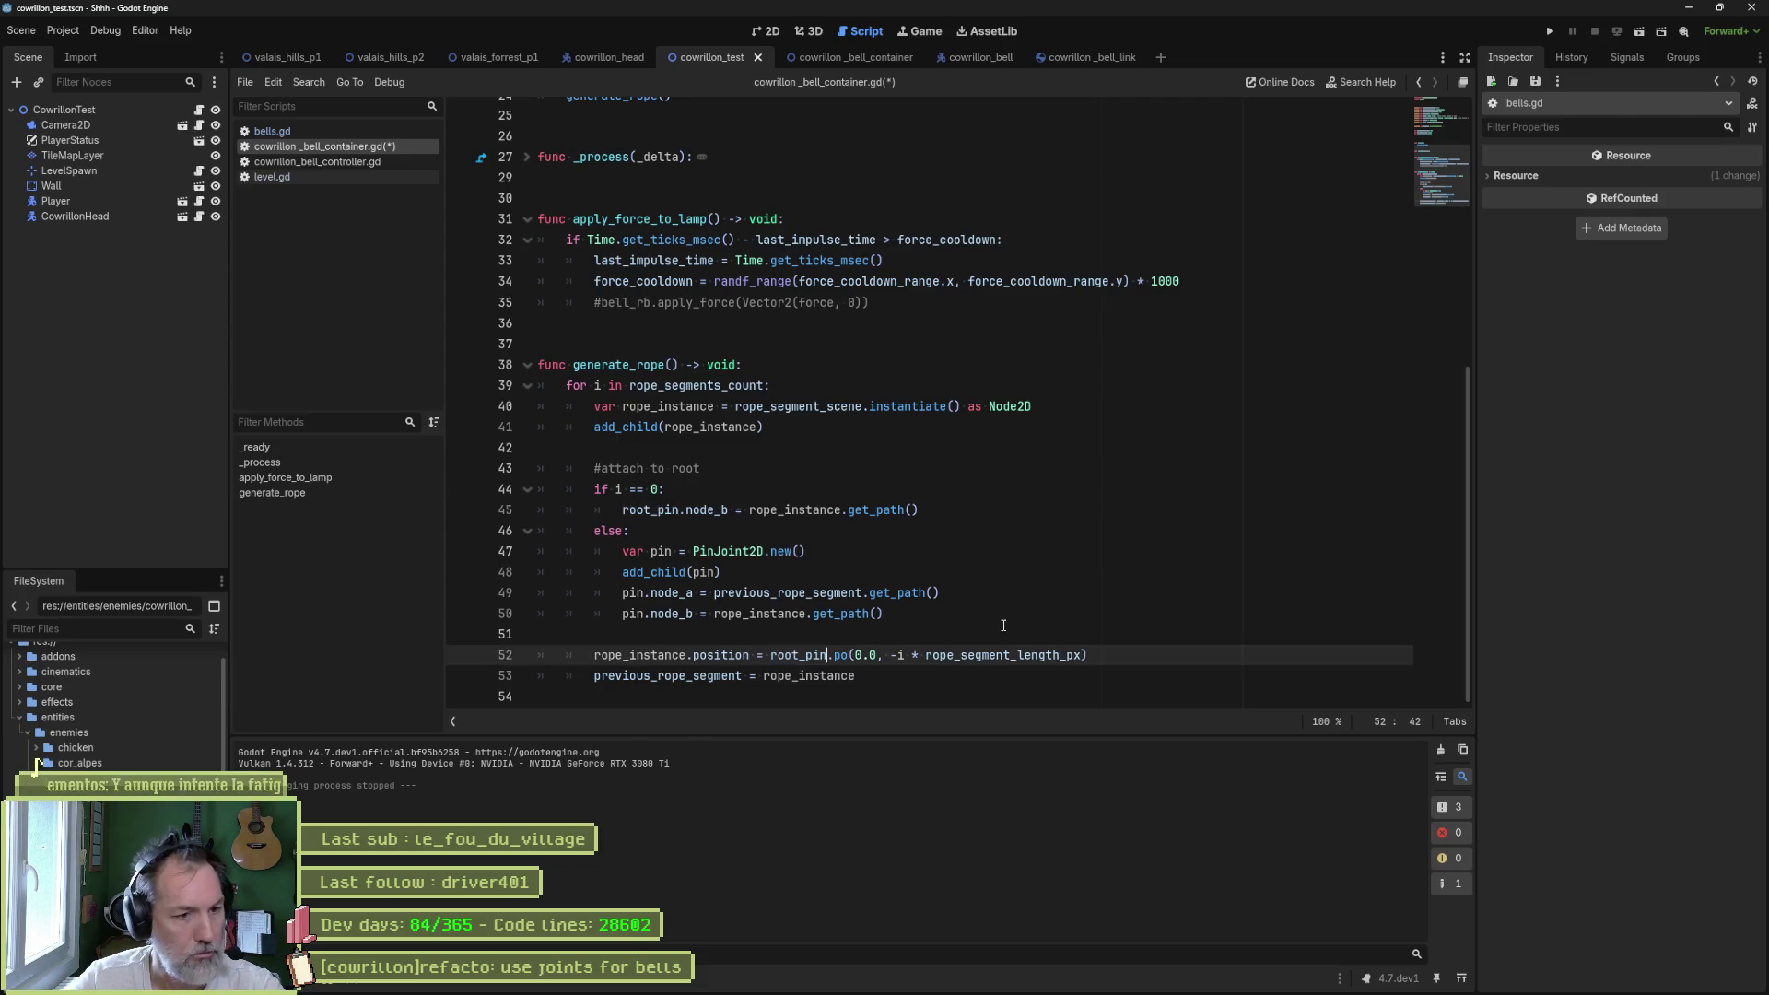
text(nod)
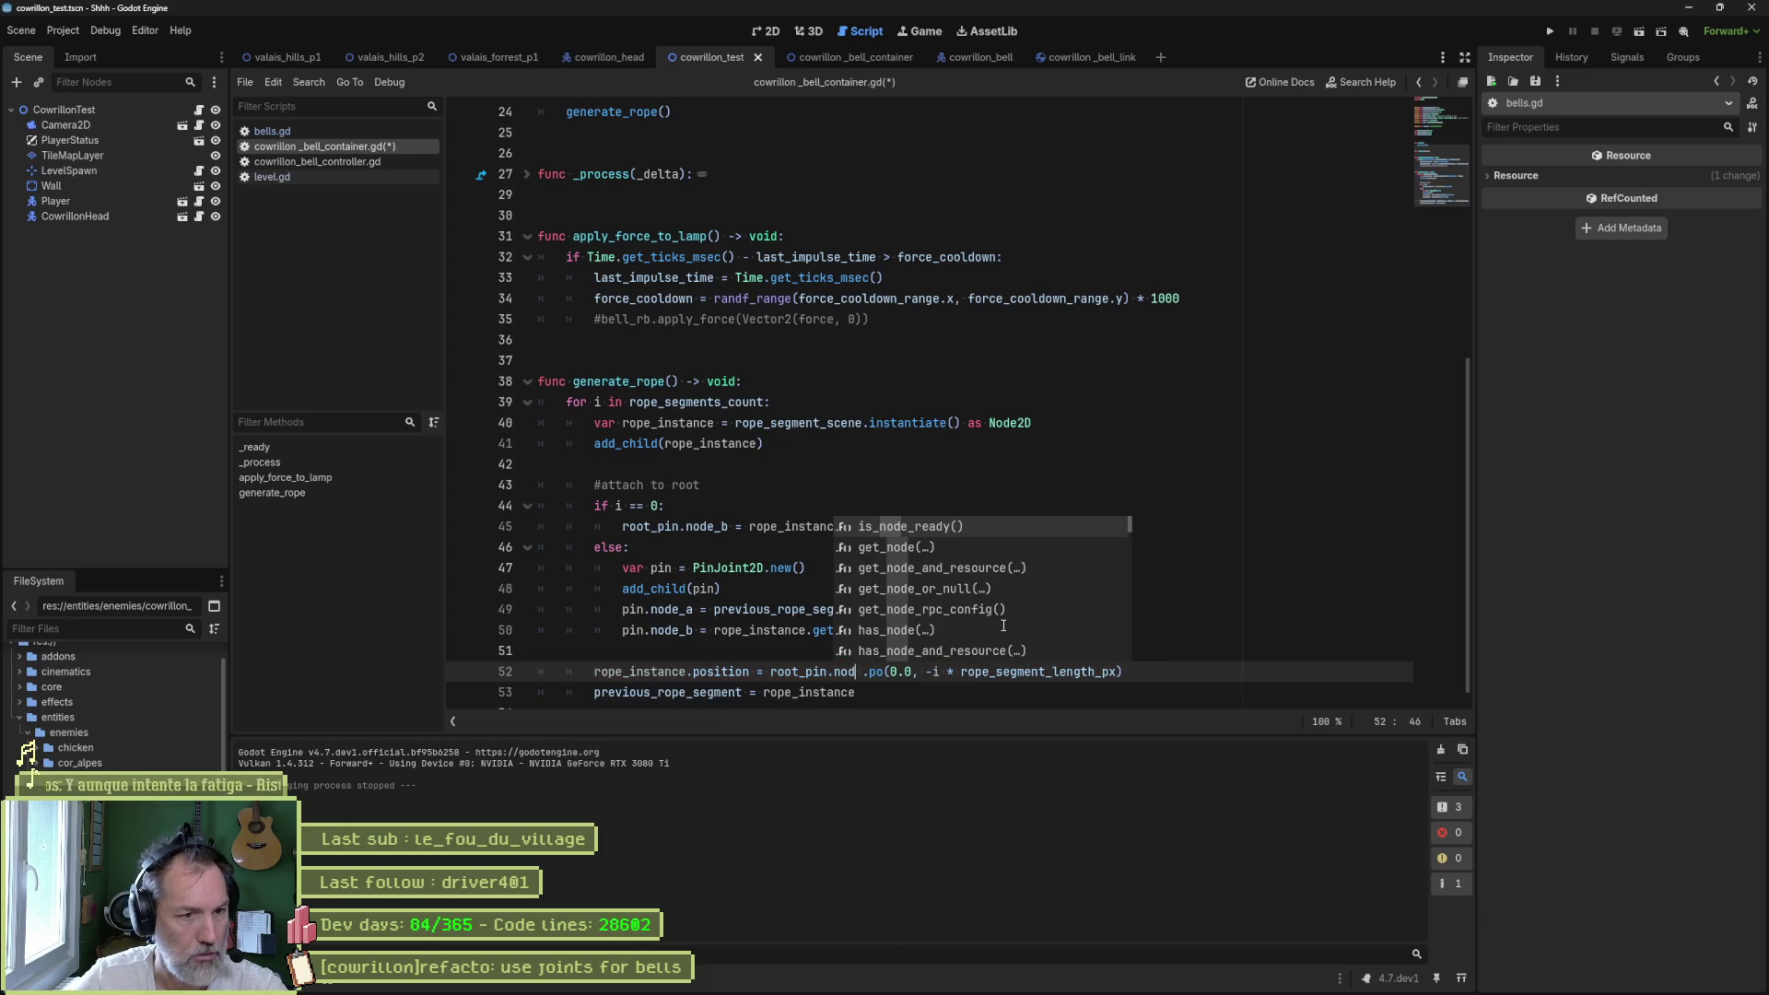
key(Down)
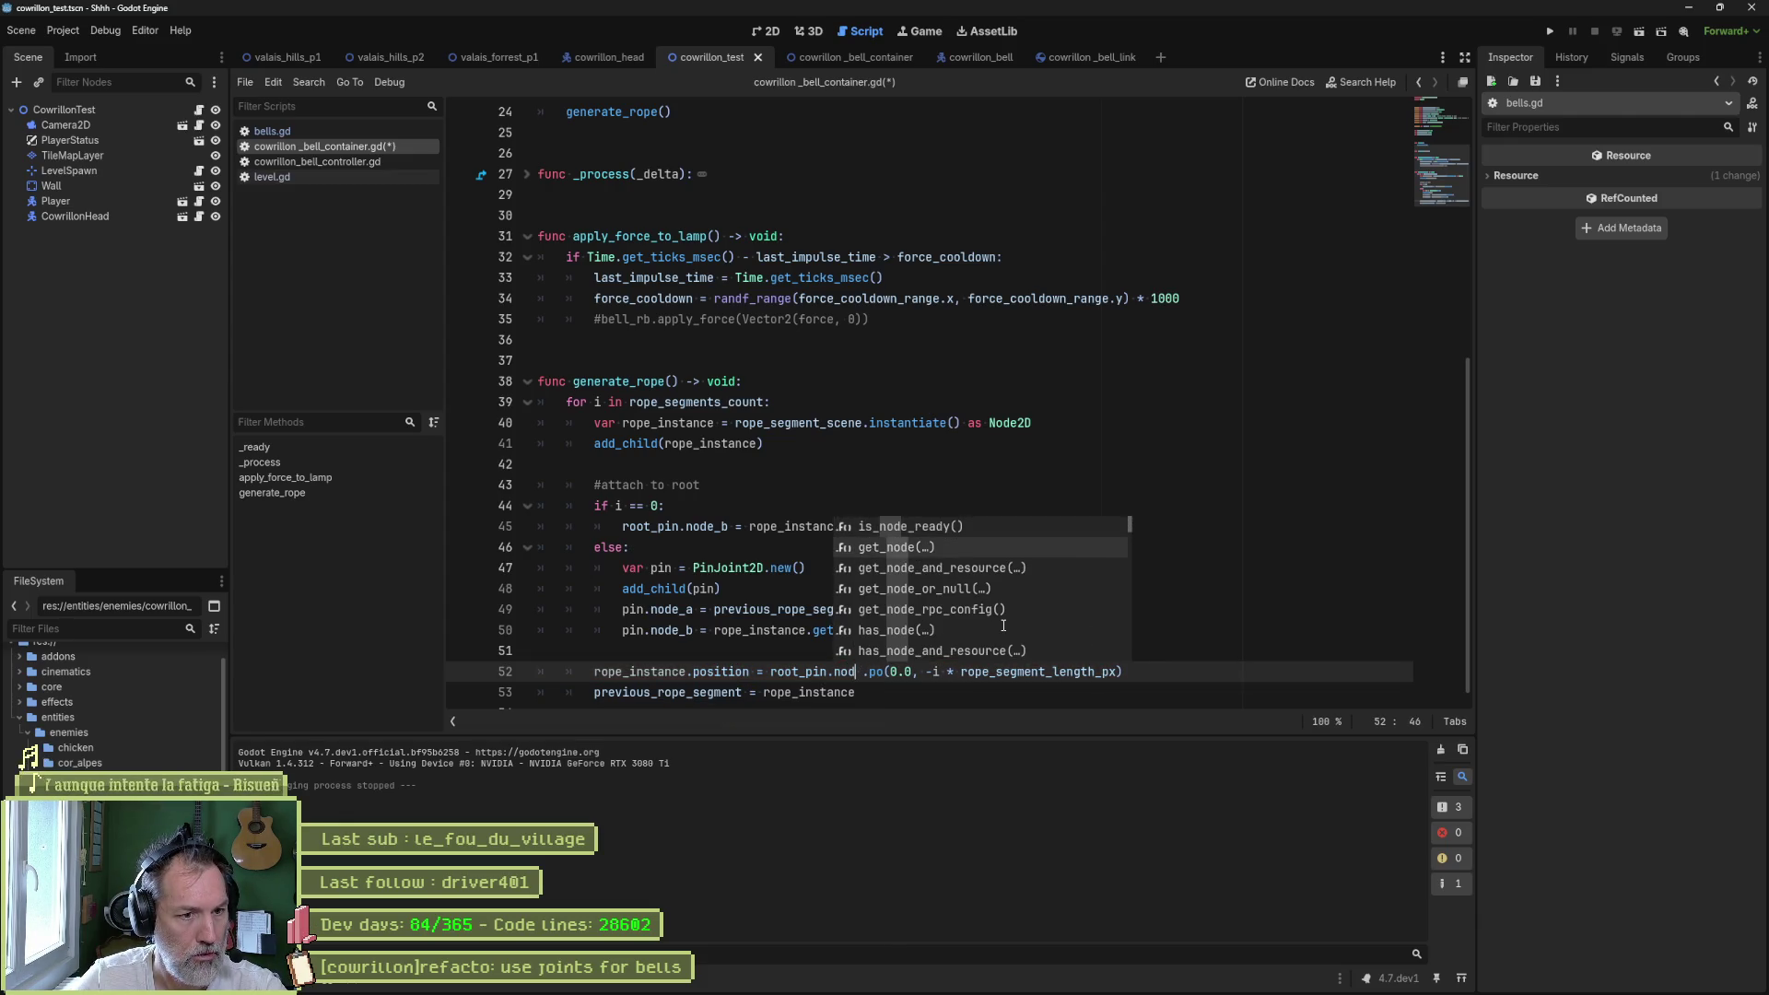
key(BackSpace)
key(BackSpace)
key(BackSpace)
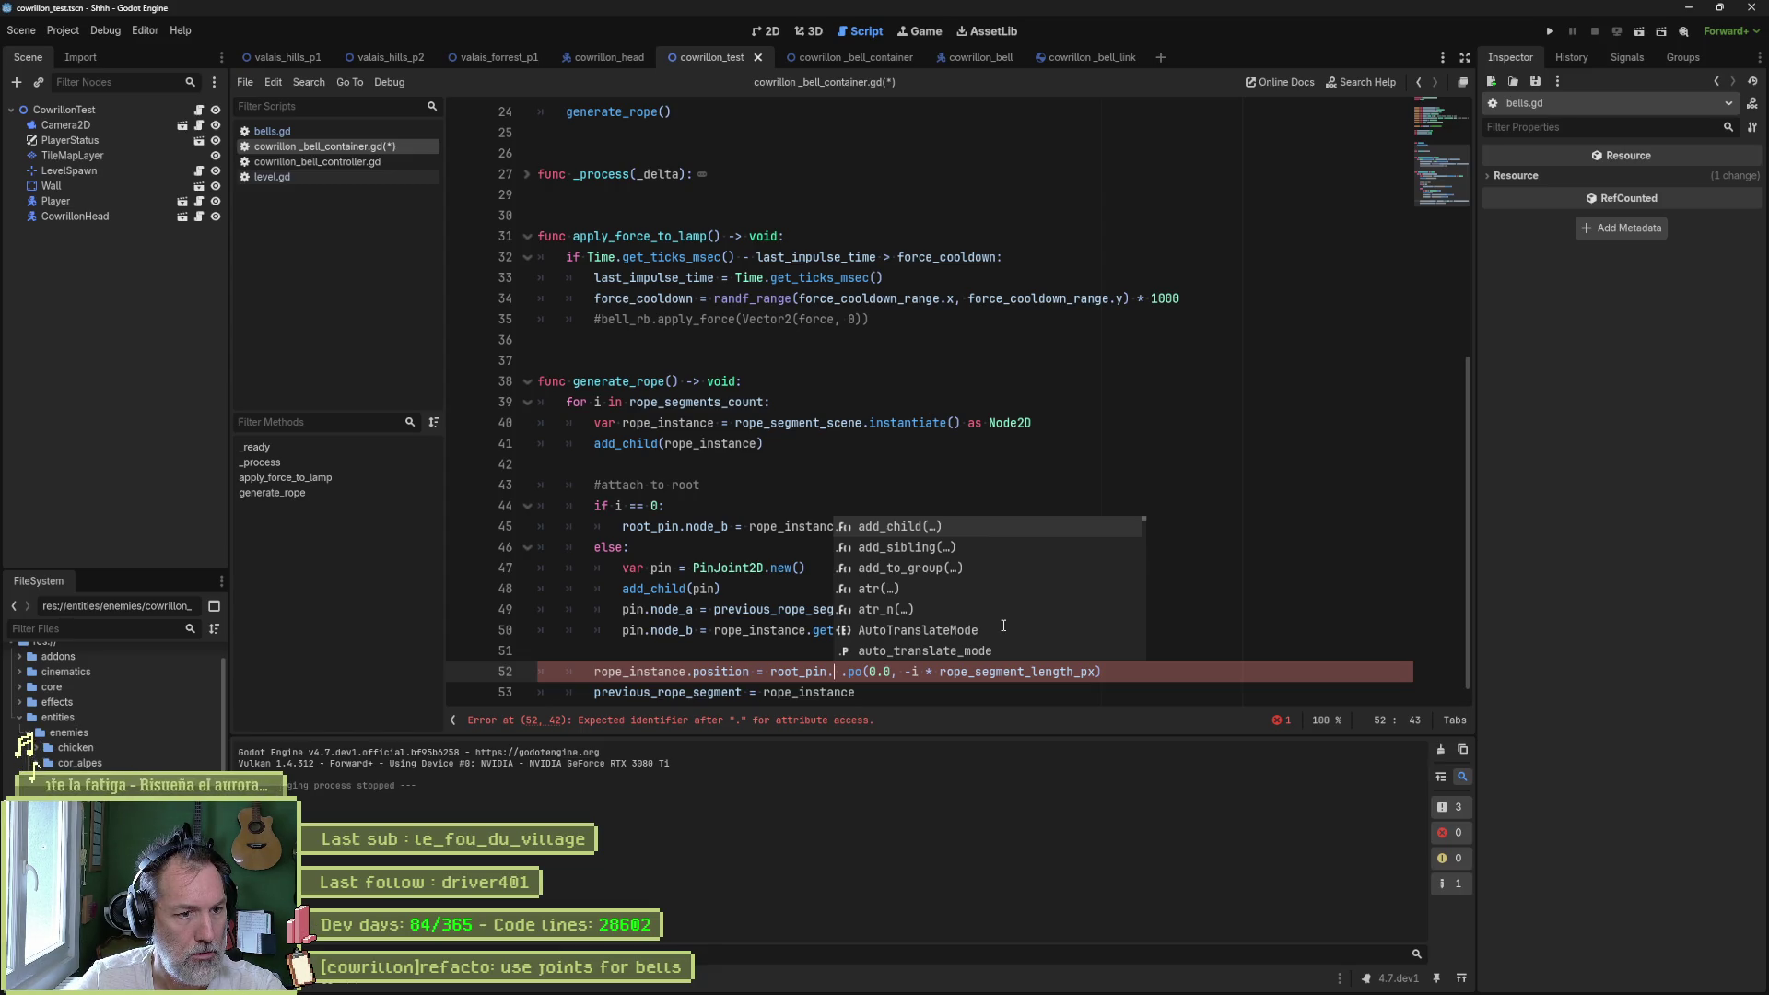
key(Left)
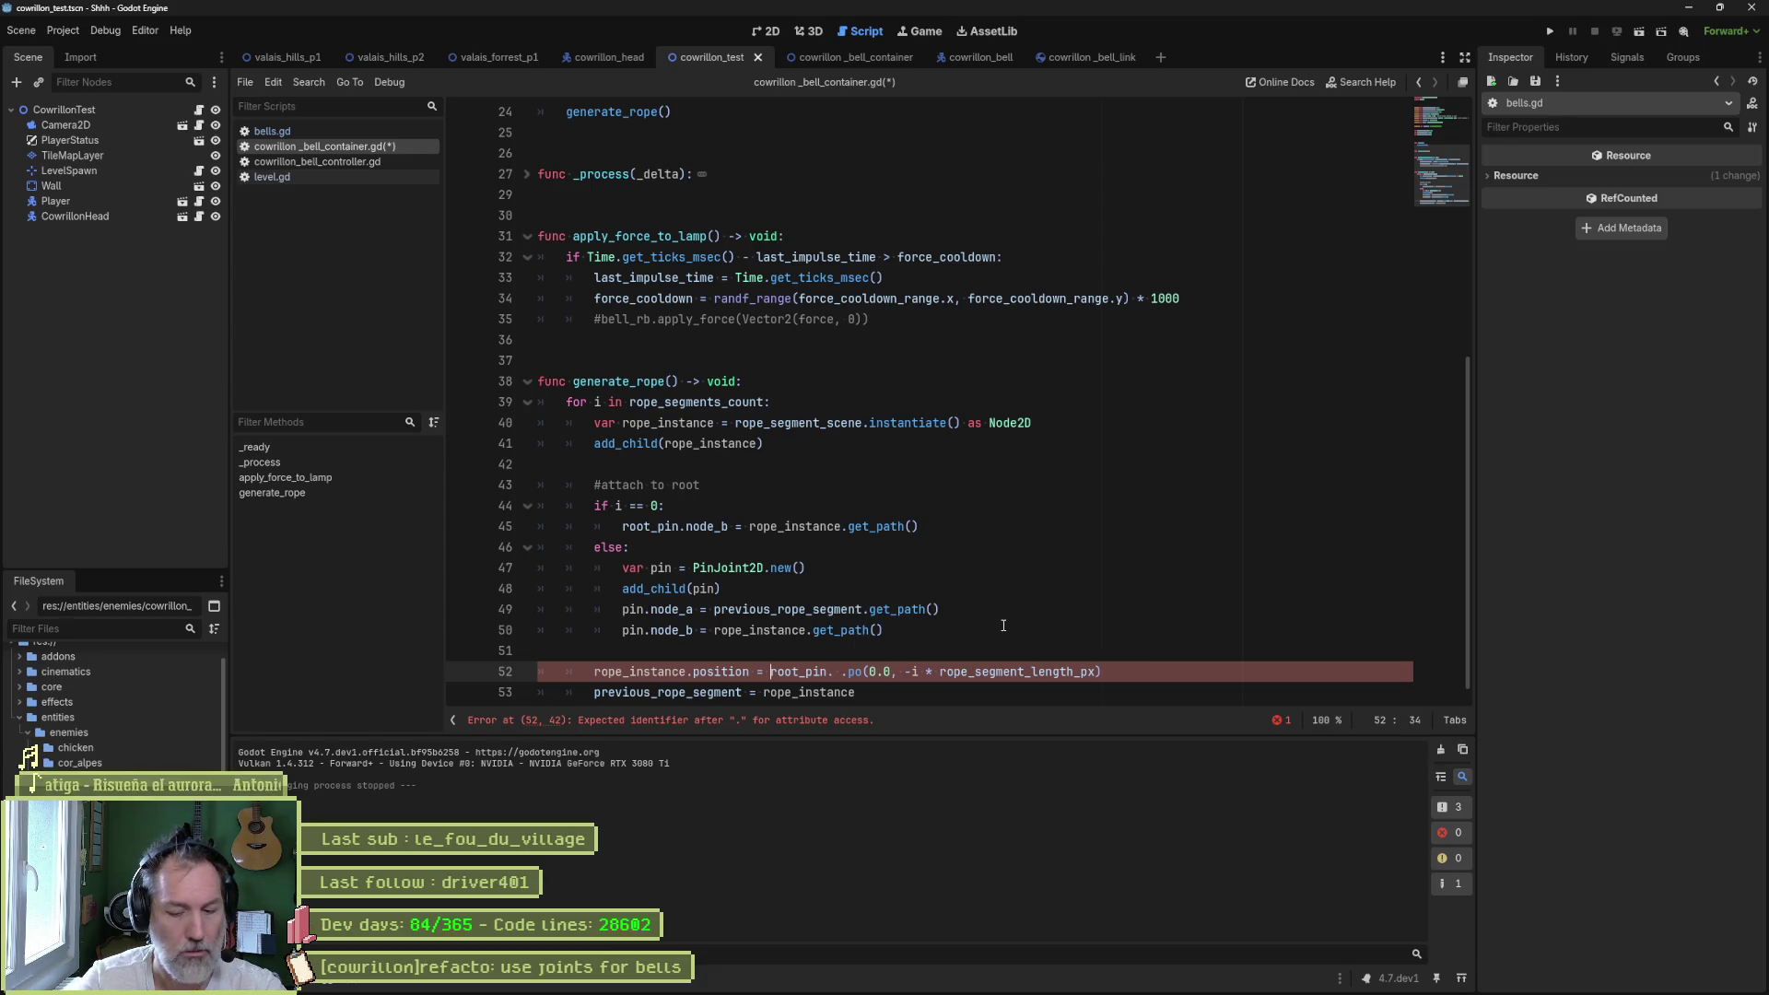
- Cast root_pin to Node2D on line 52 as ((Node2D)root_pin) and begin typing .po
text(()
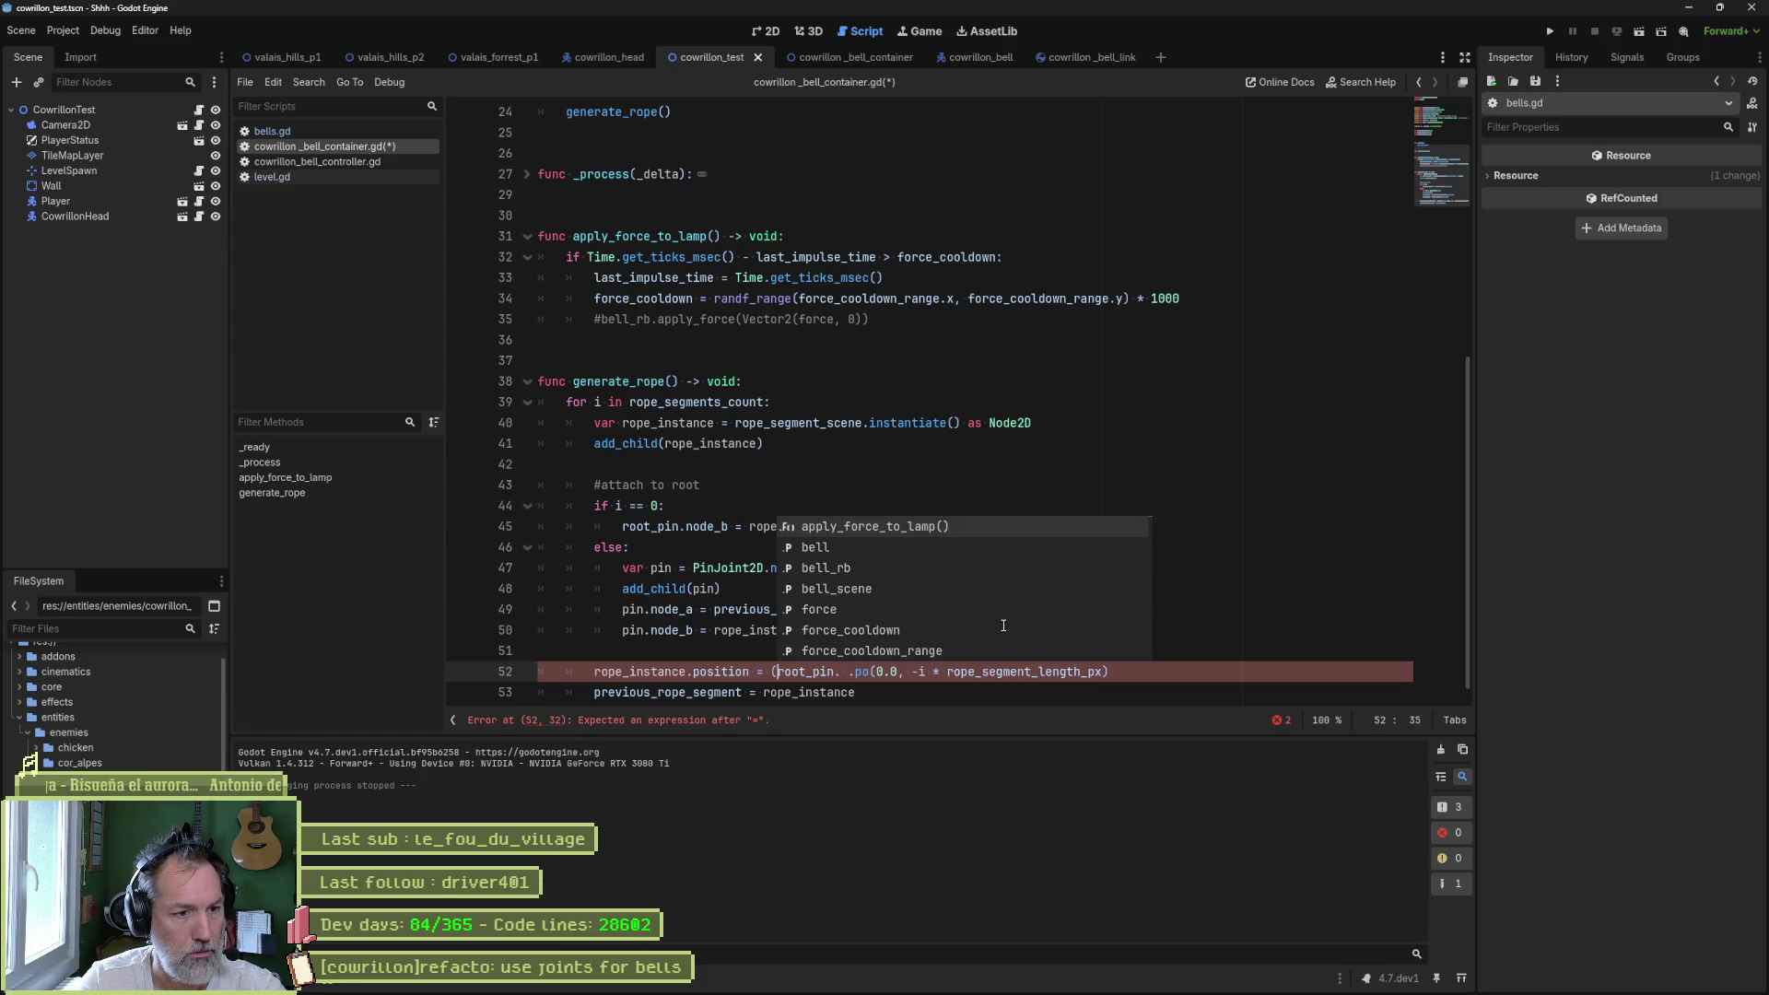
text(Node2D()
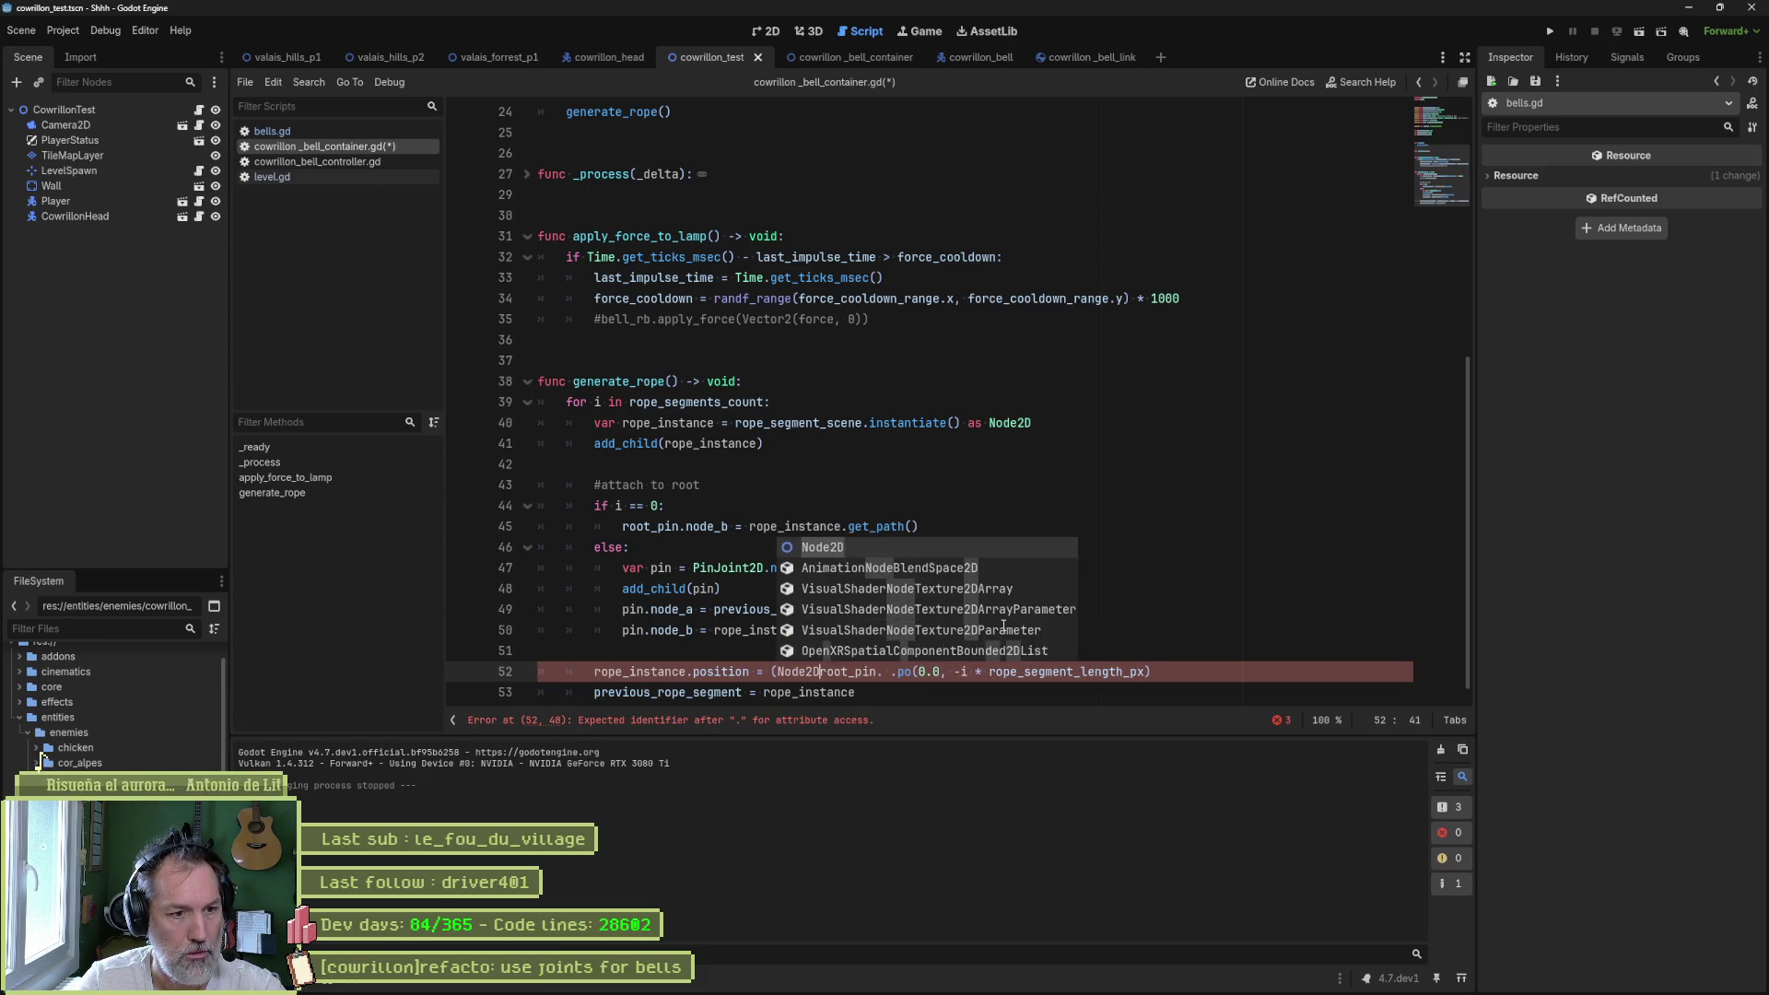
key(BackSpace)
text())
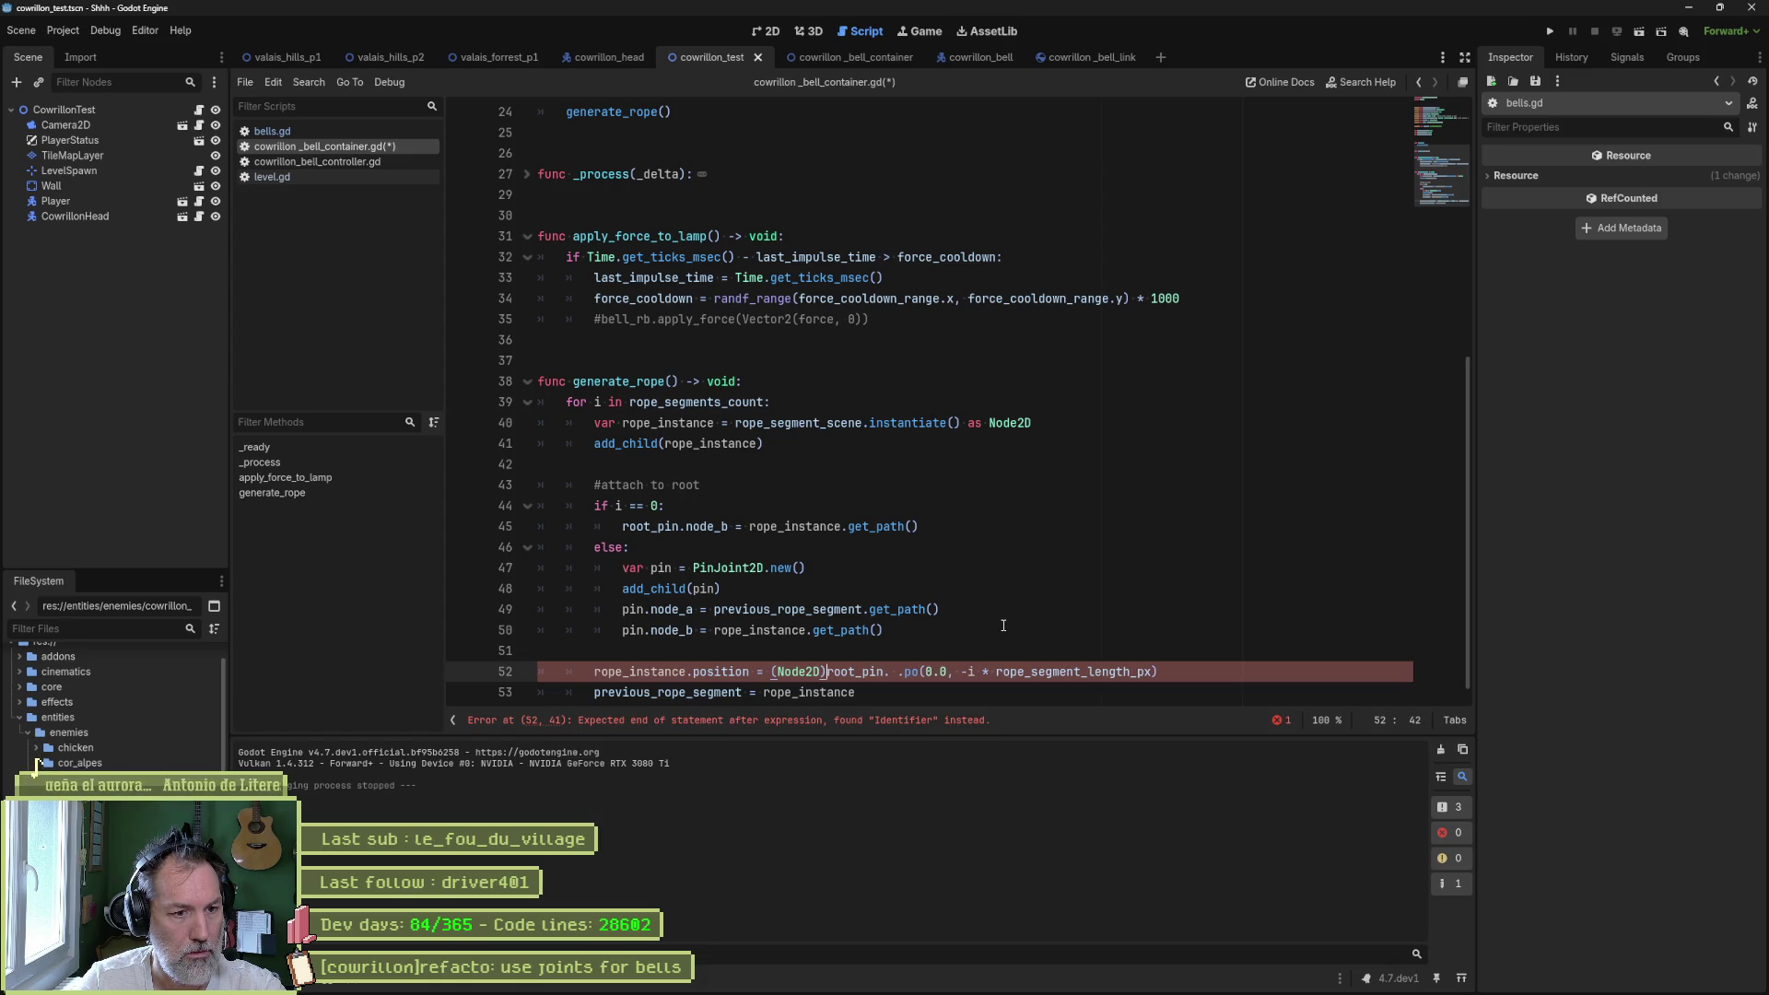
text(()
key(ctrl+Right)
text())
key(Right)
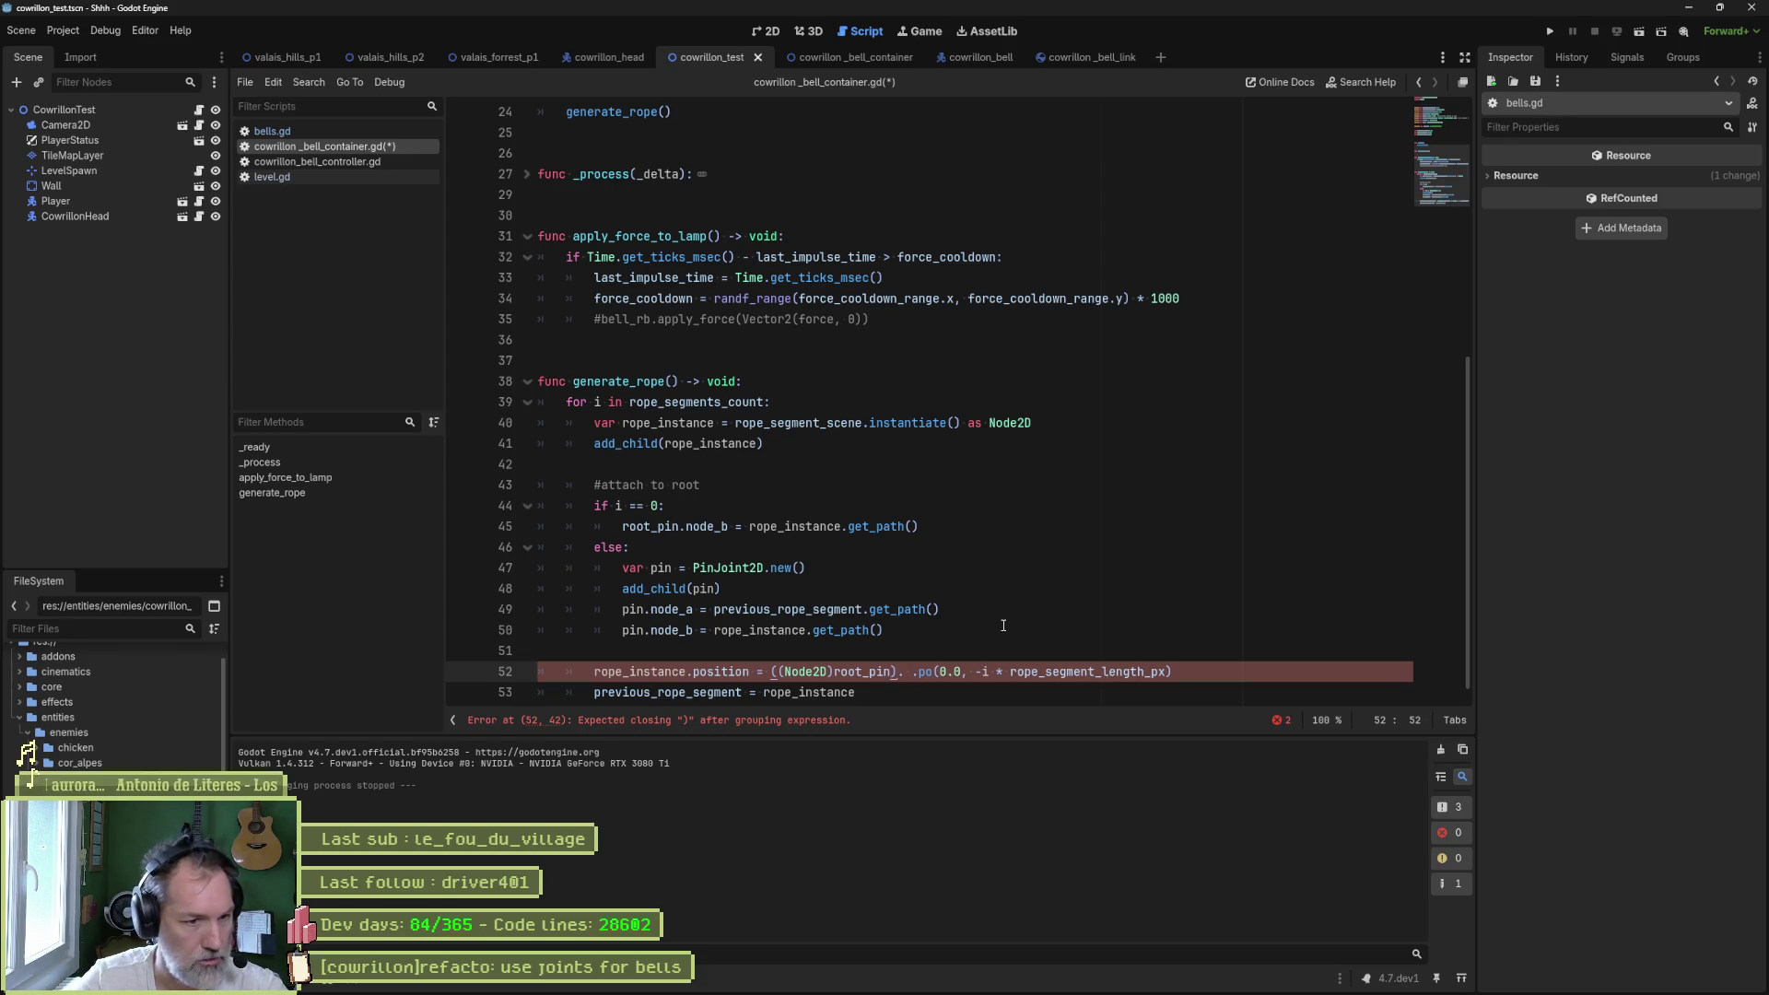
text(po)
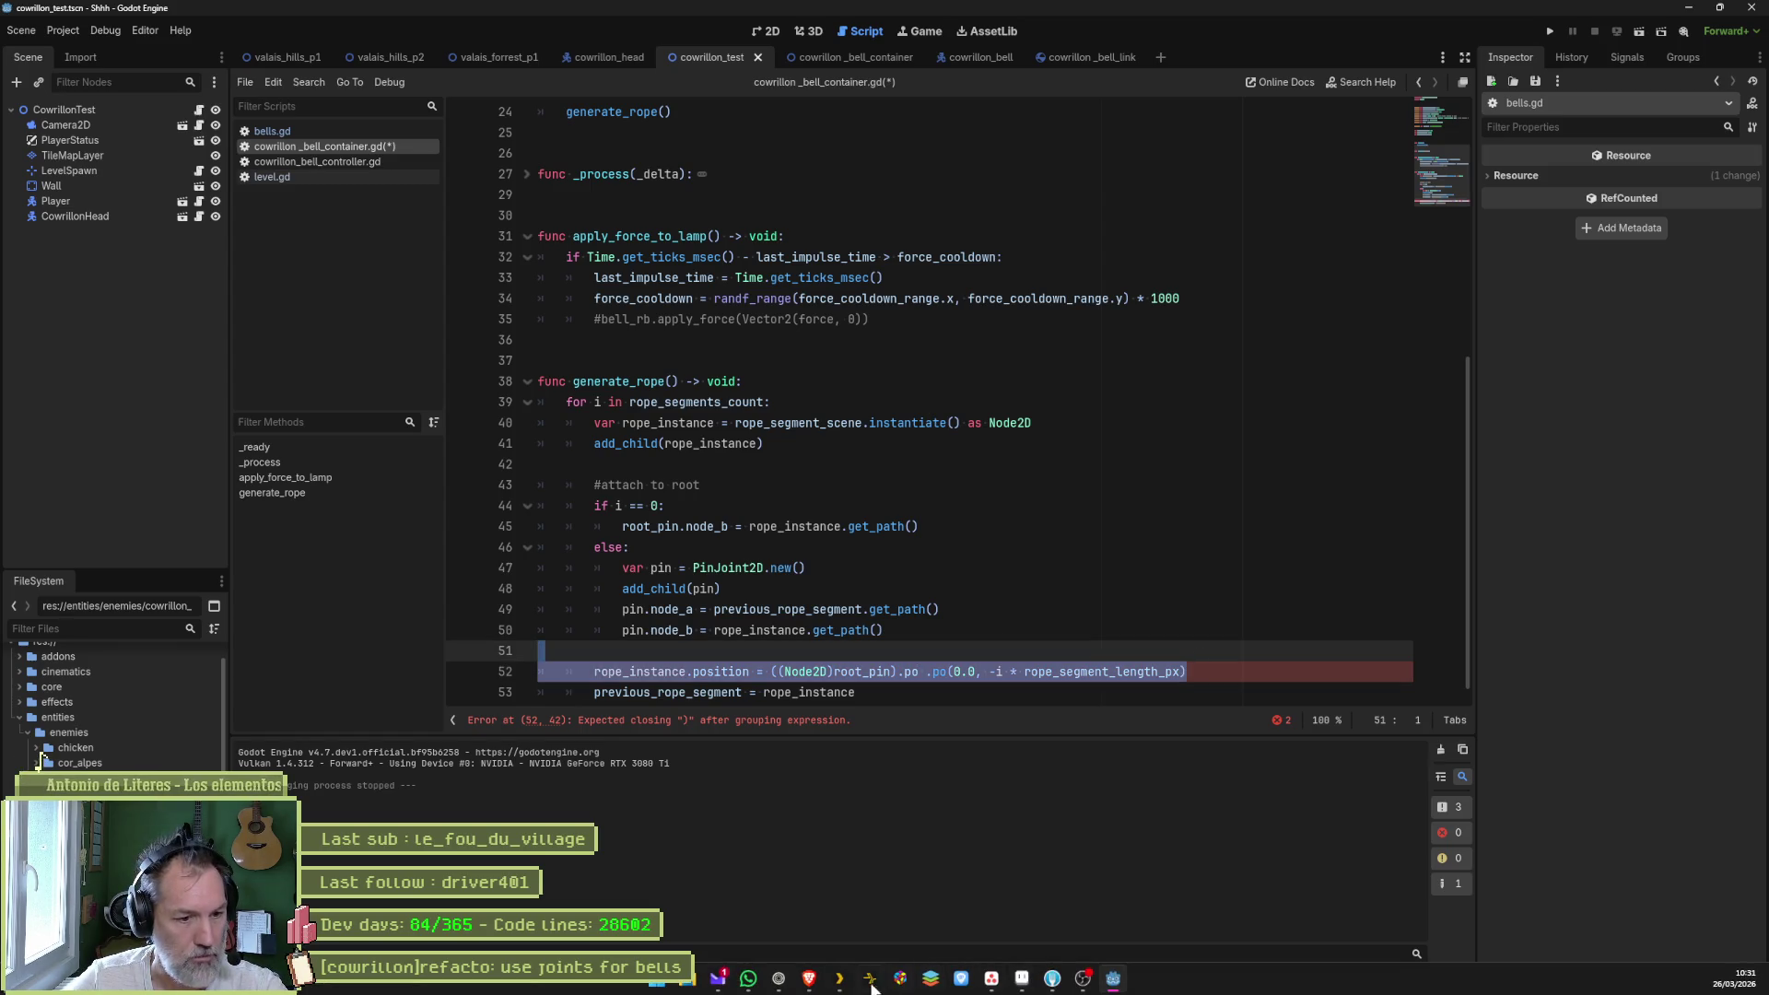
click(778, 978)
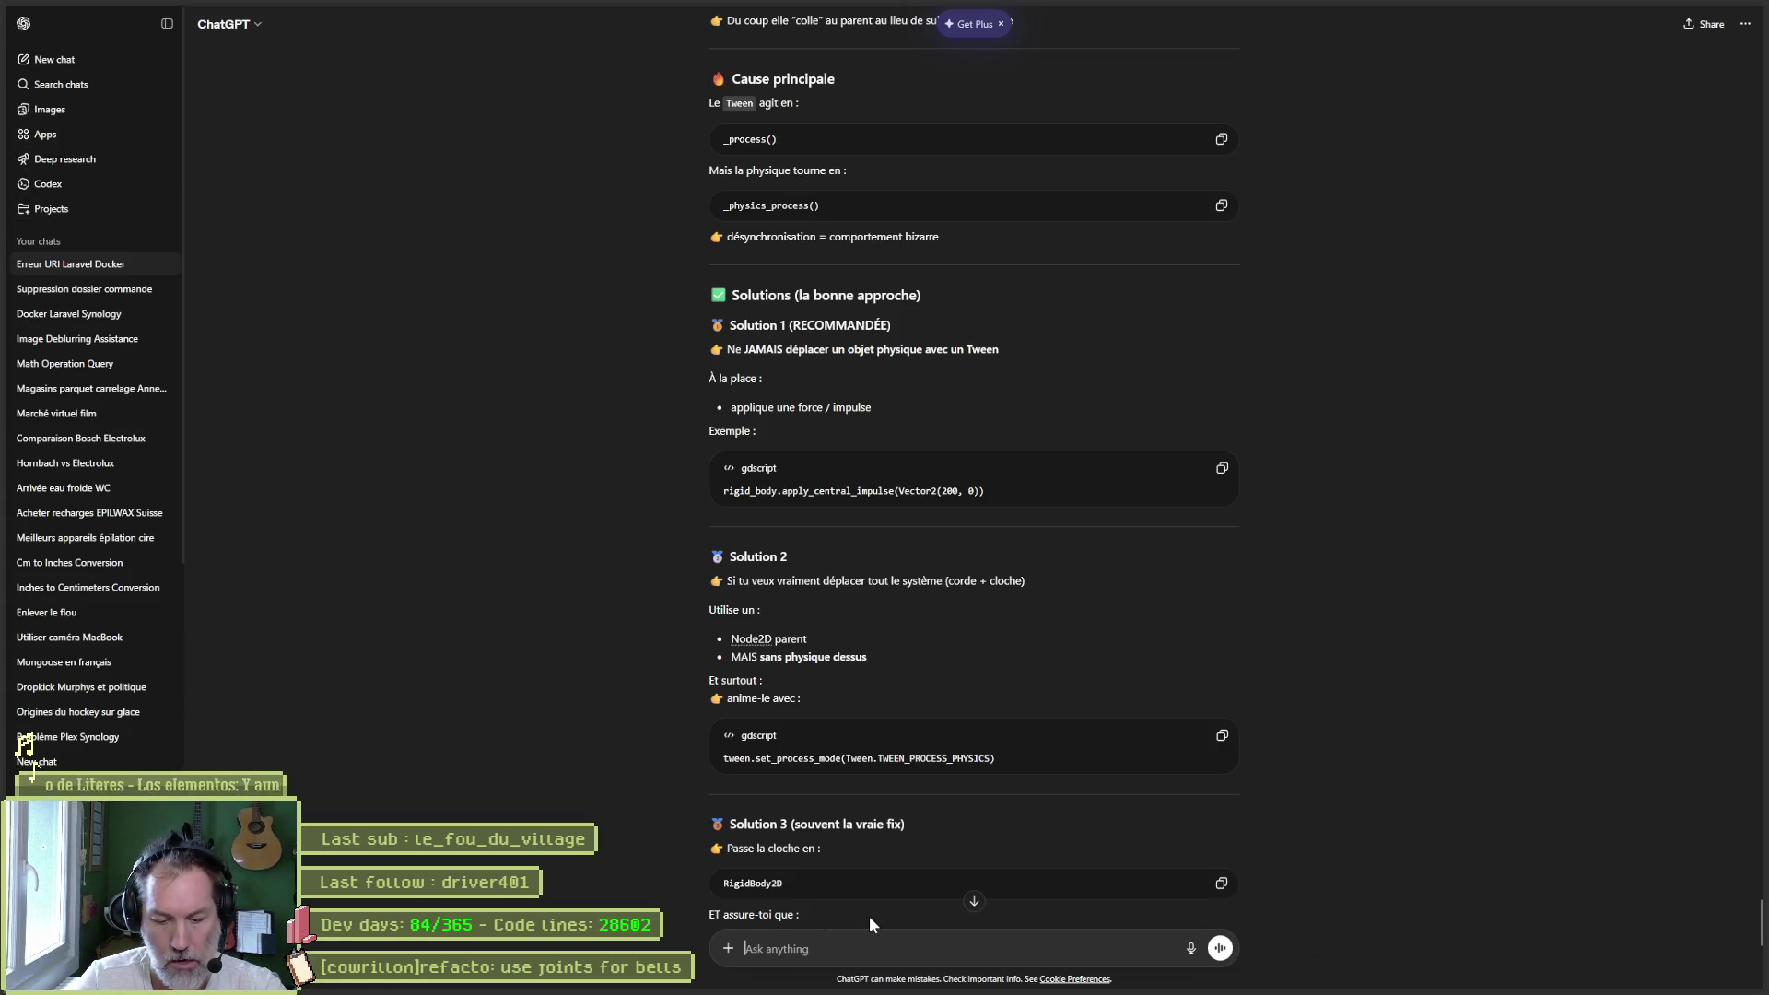
- Ask ChatGPT in French how to get a PinJoint2D node's position in GDScript
text(dans )
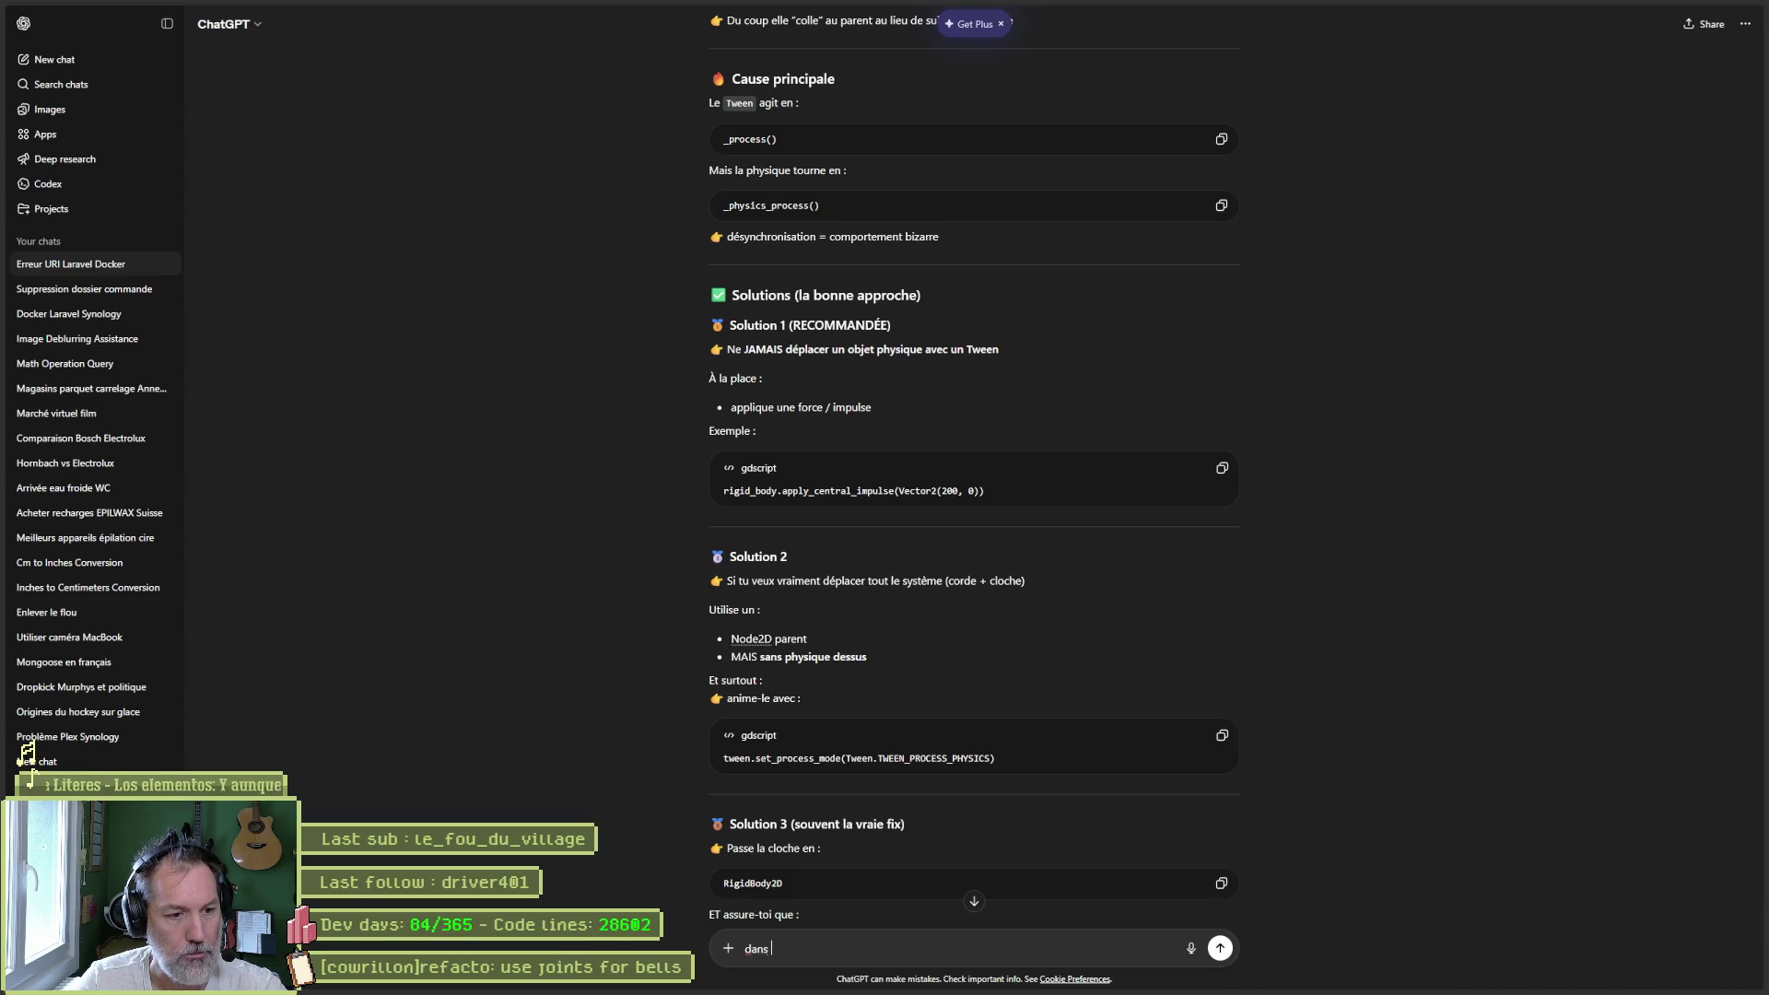
text(godot, j'ai)
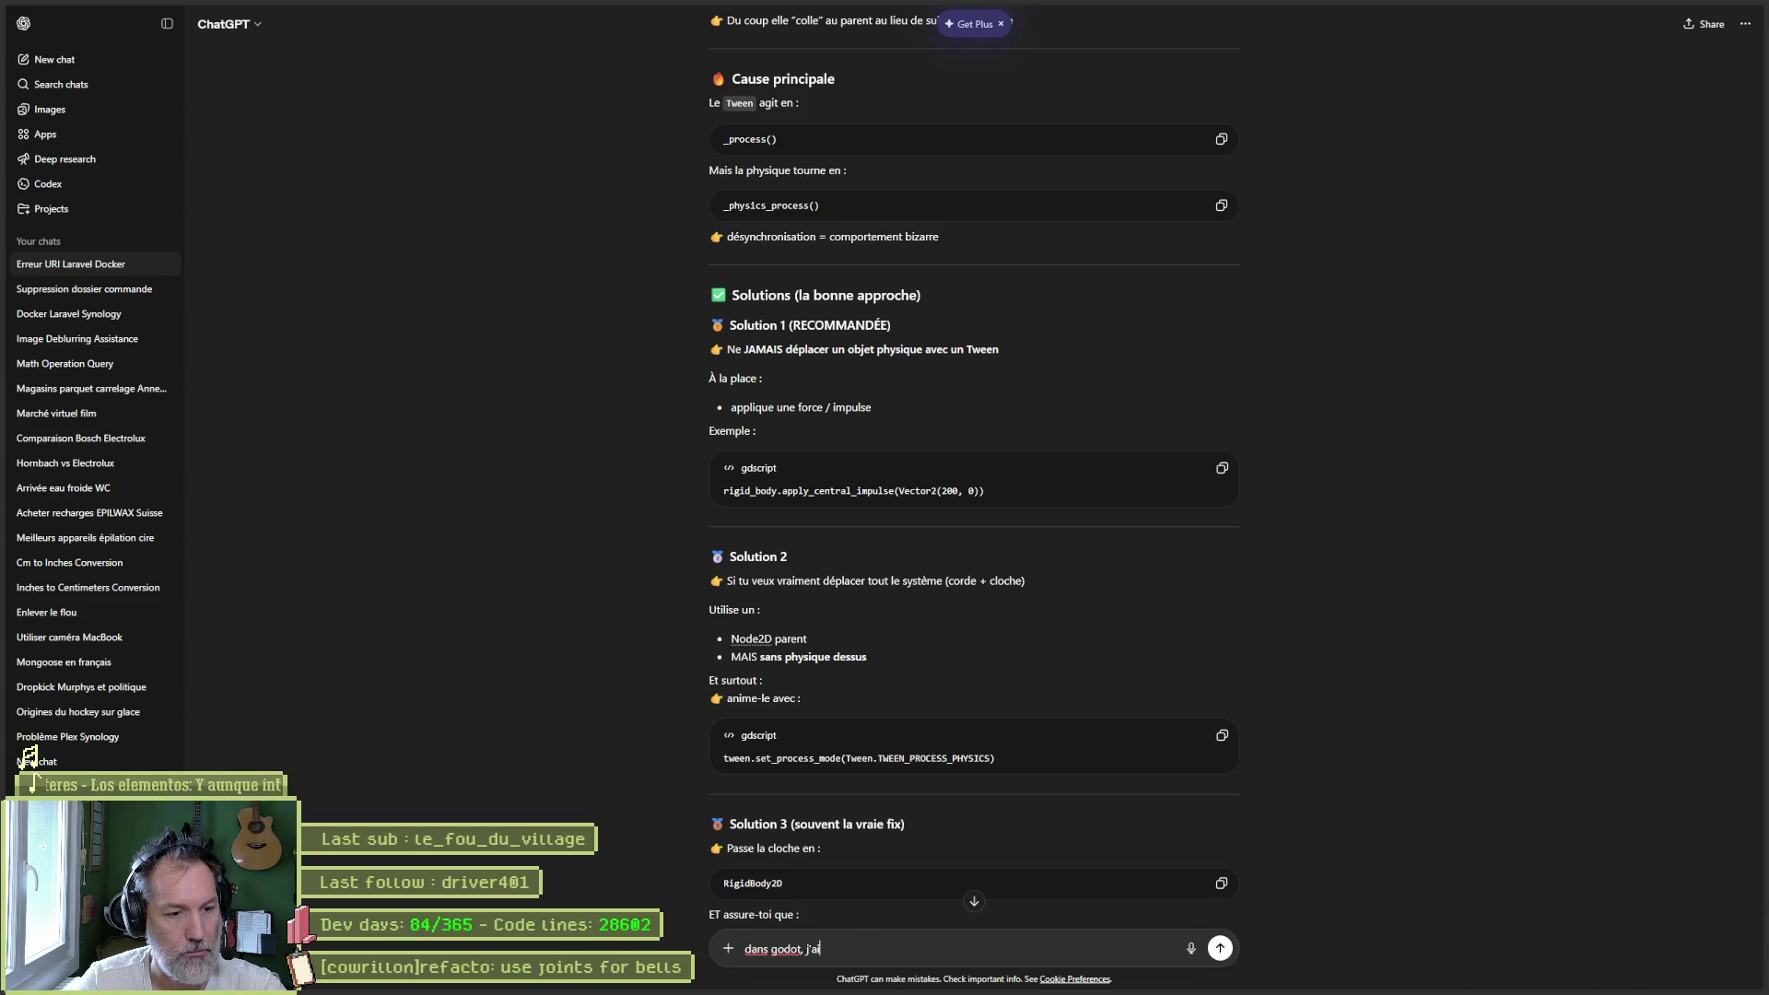
text( u)
text(n no)
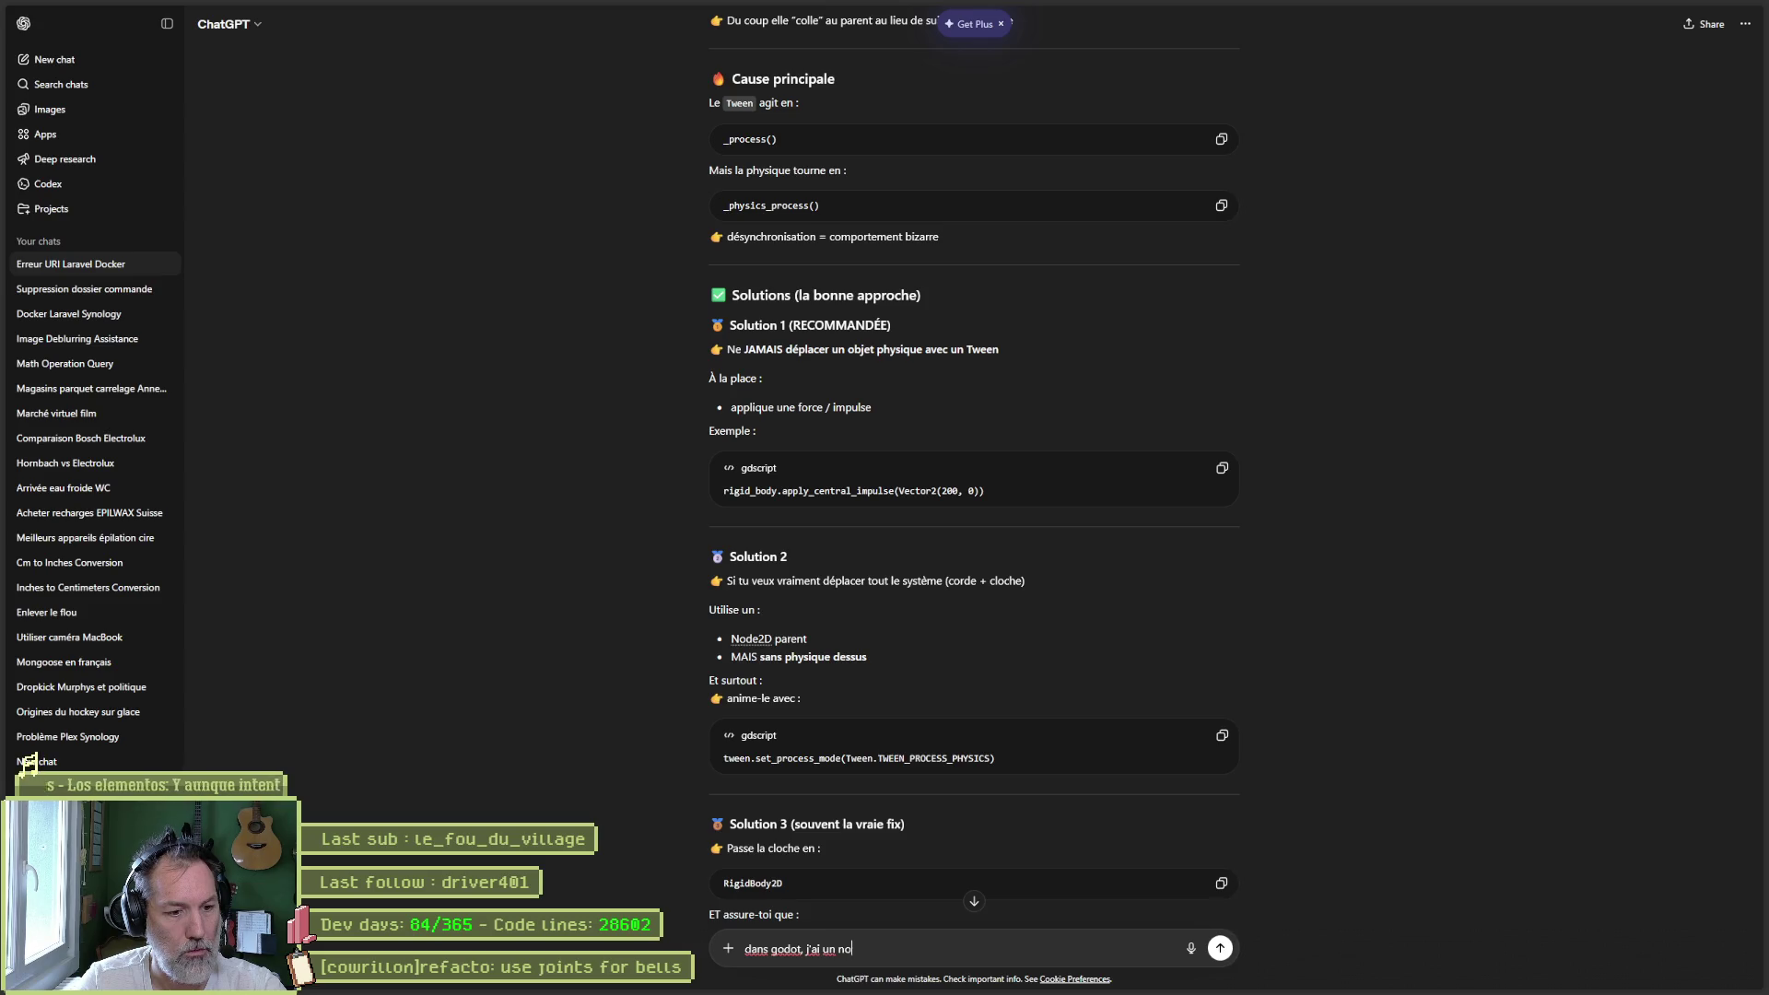
text(eud P)
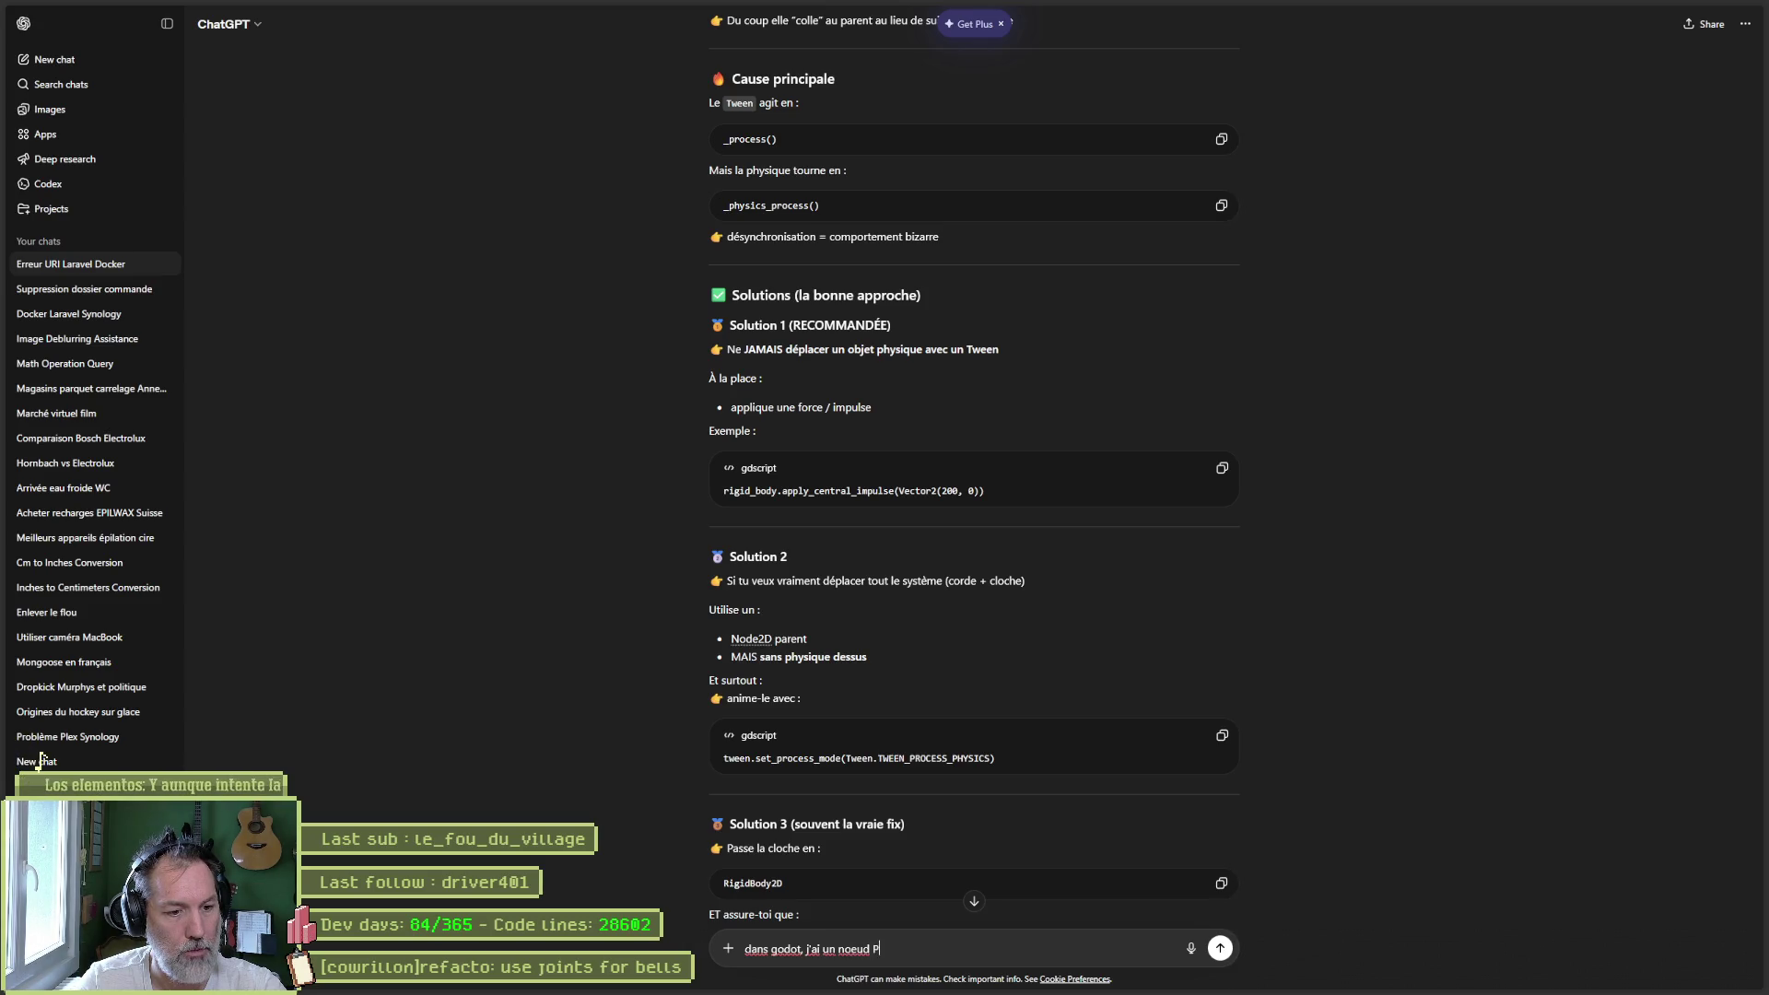
text(inJoint2D et je veux)
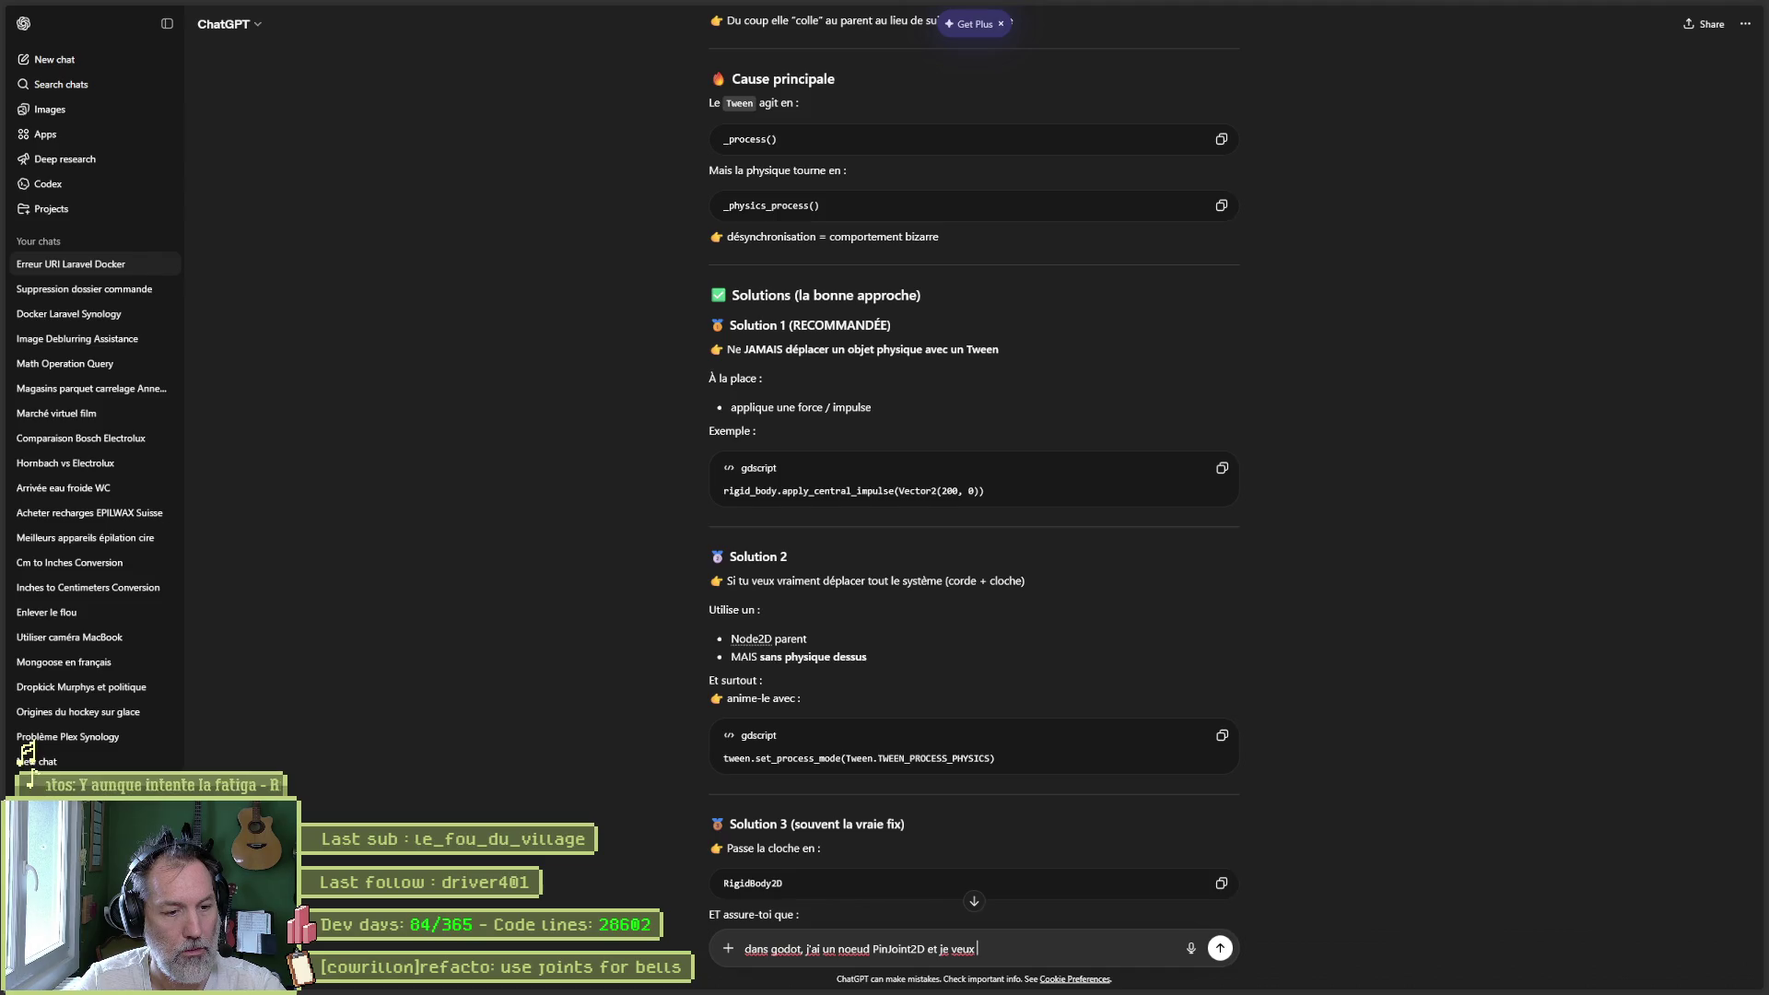
text( récupérer asa)
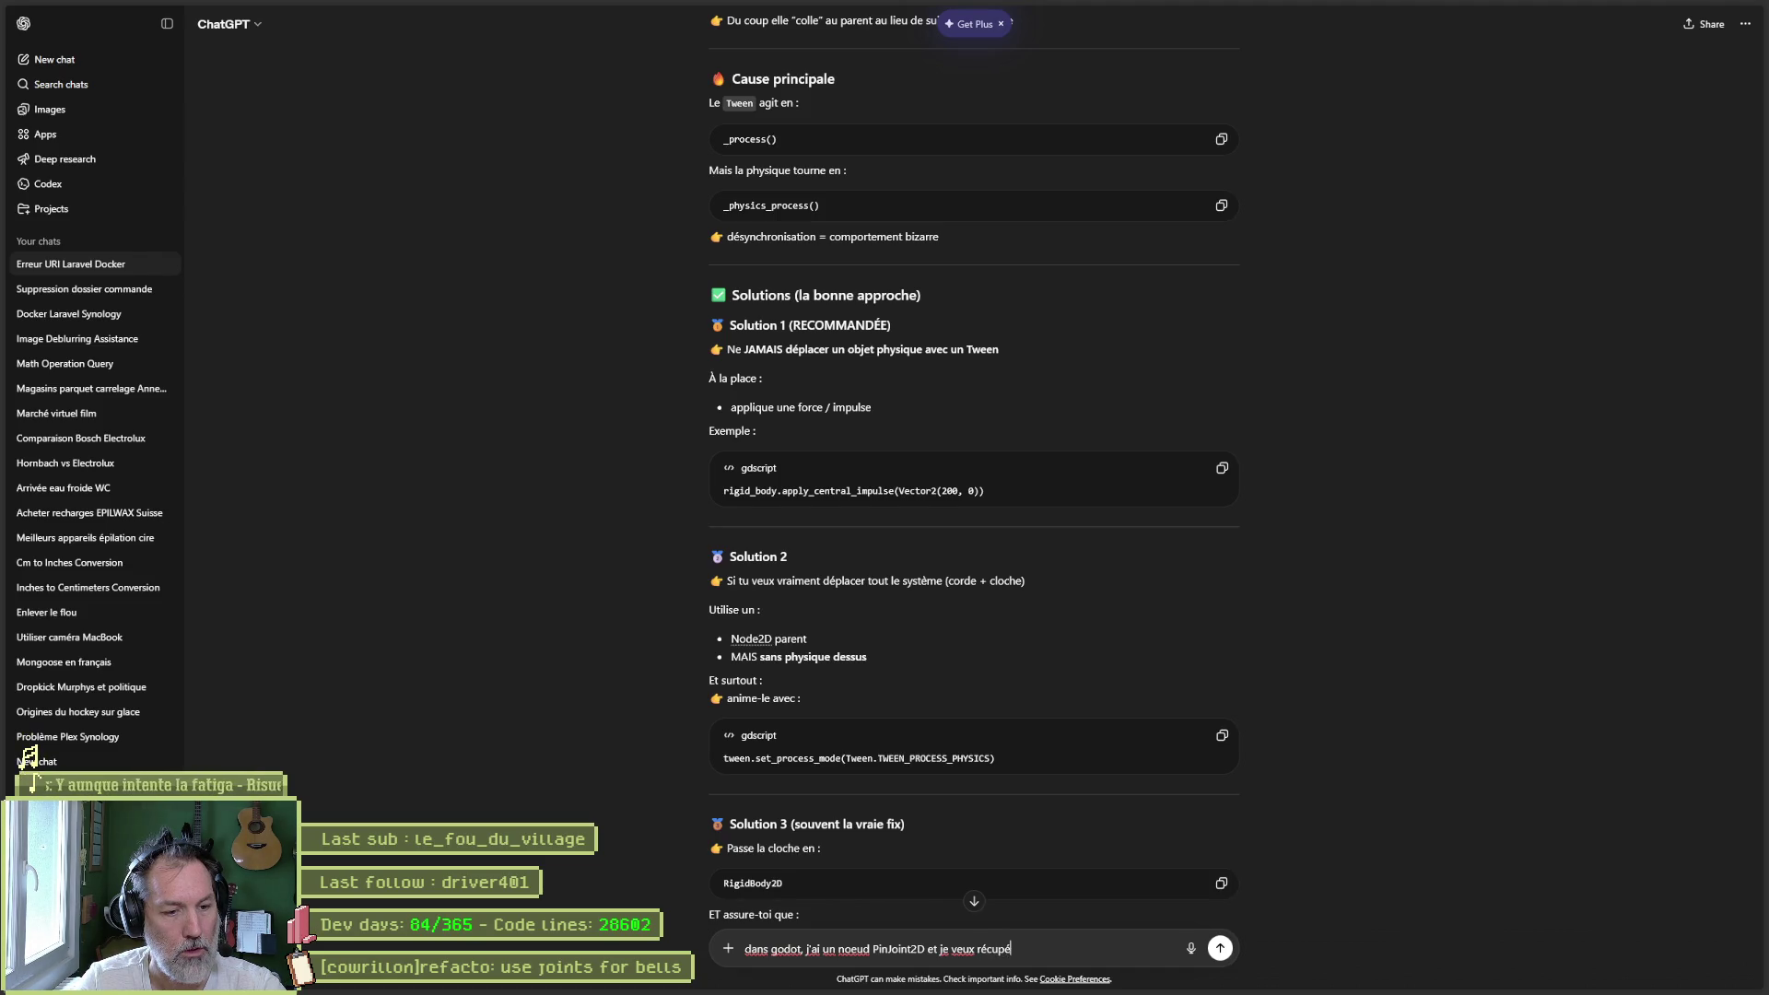
key(BackSpace)
key(BackSpace)
key(BackSpace)
text(sa posi)
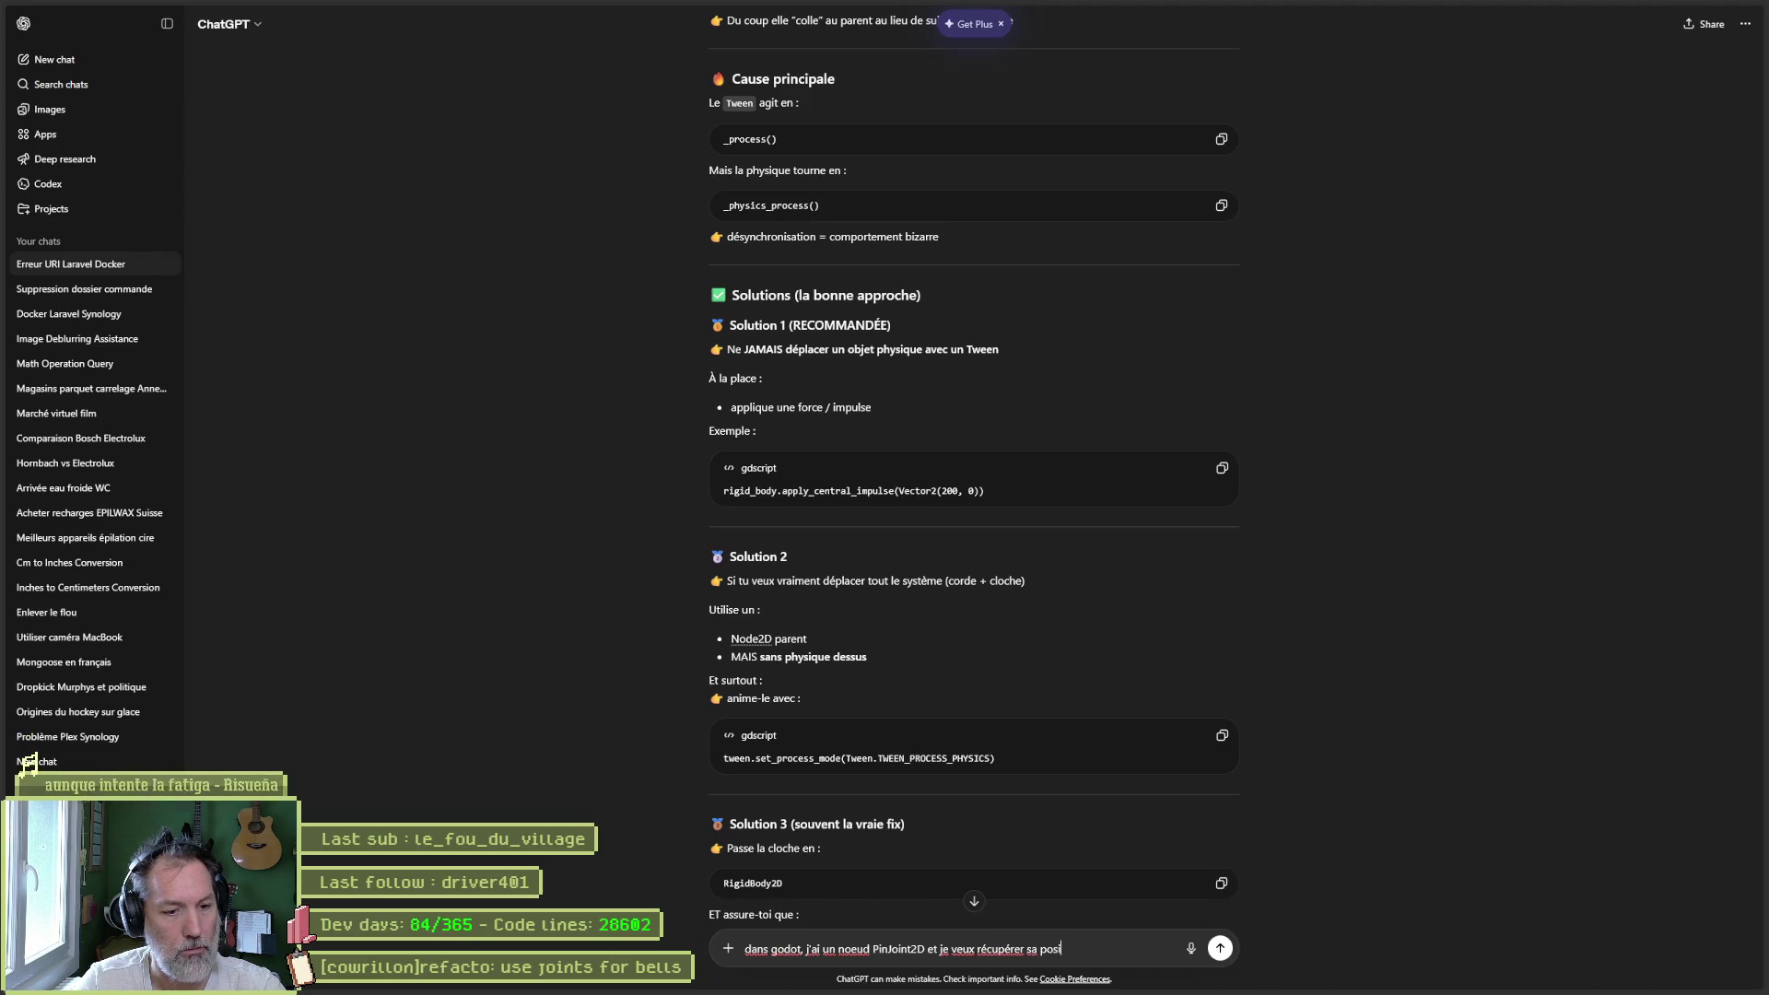
text(tion en gdscript)
key(Return)
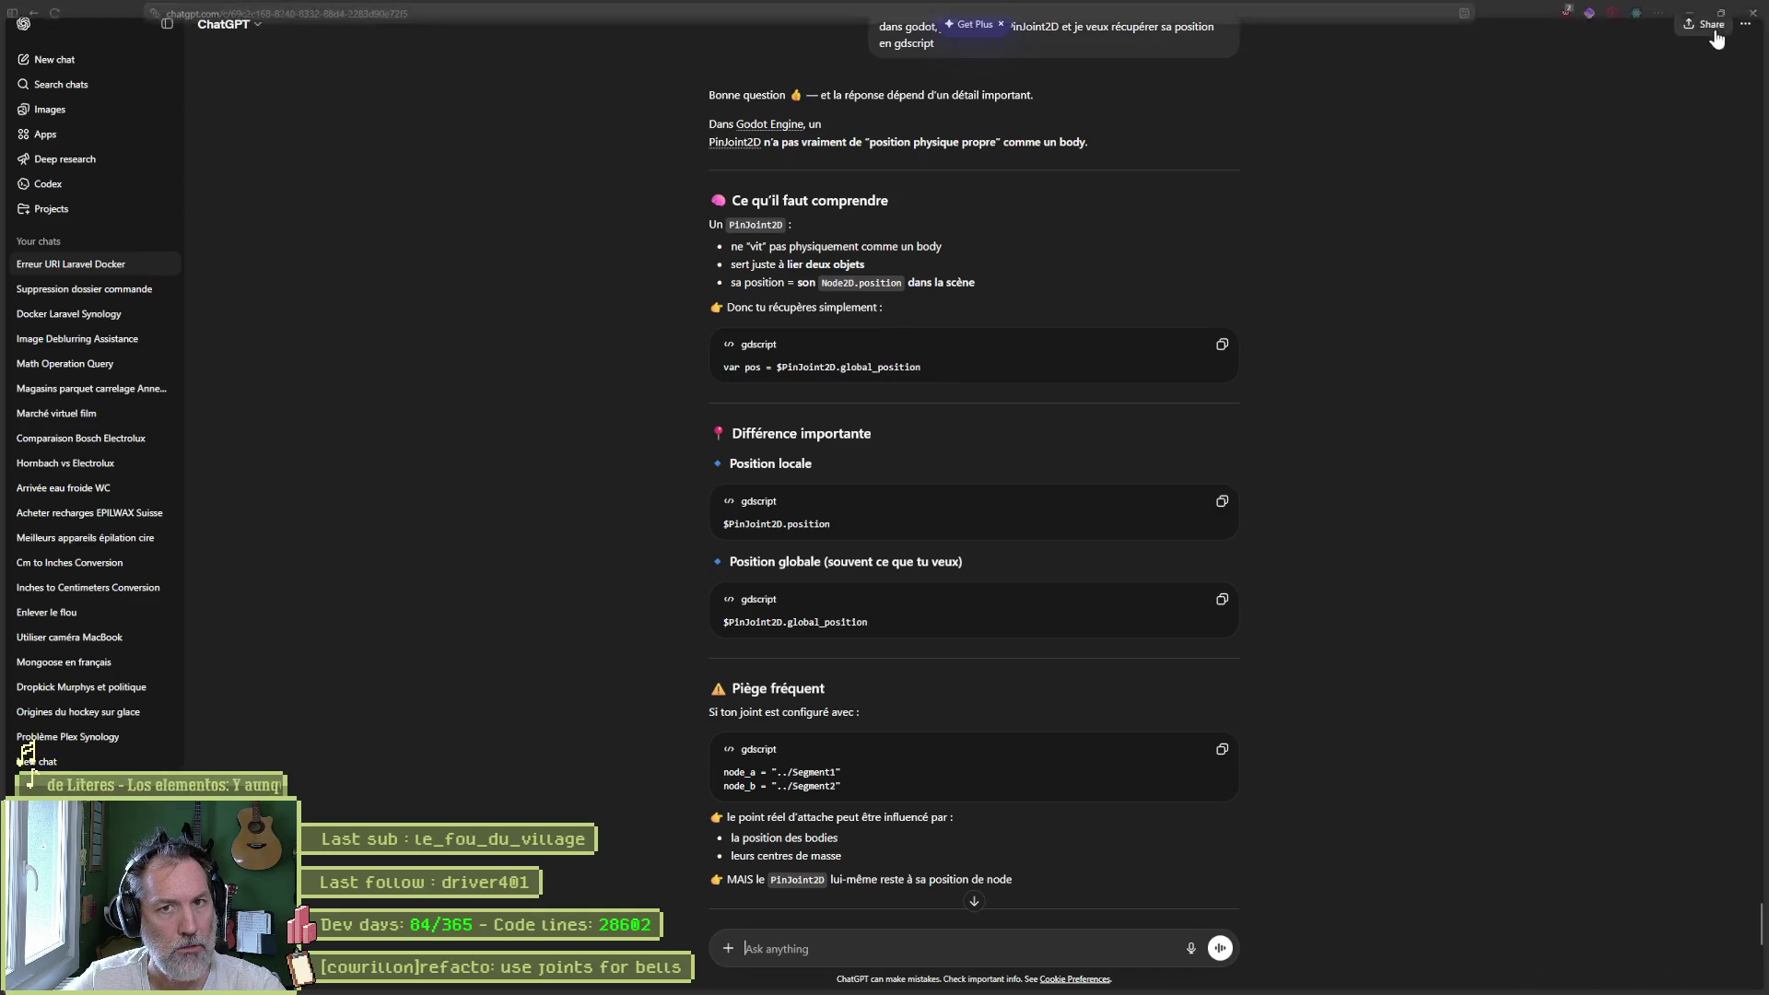
click(1655, 41)
- Undo line 52 back to rope_instance.position = Vector2(0.0, -i * rope_segment_length_px)
click(1655, 37)
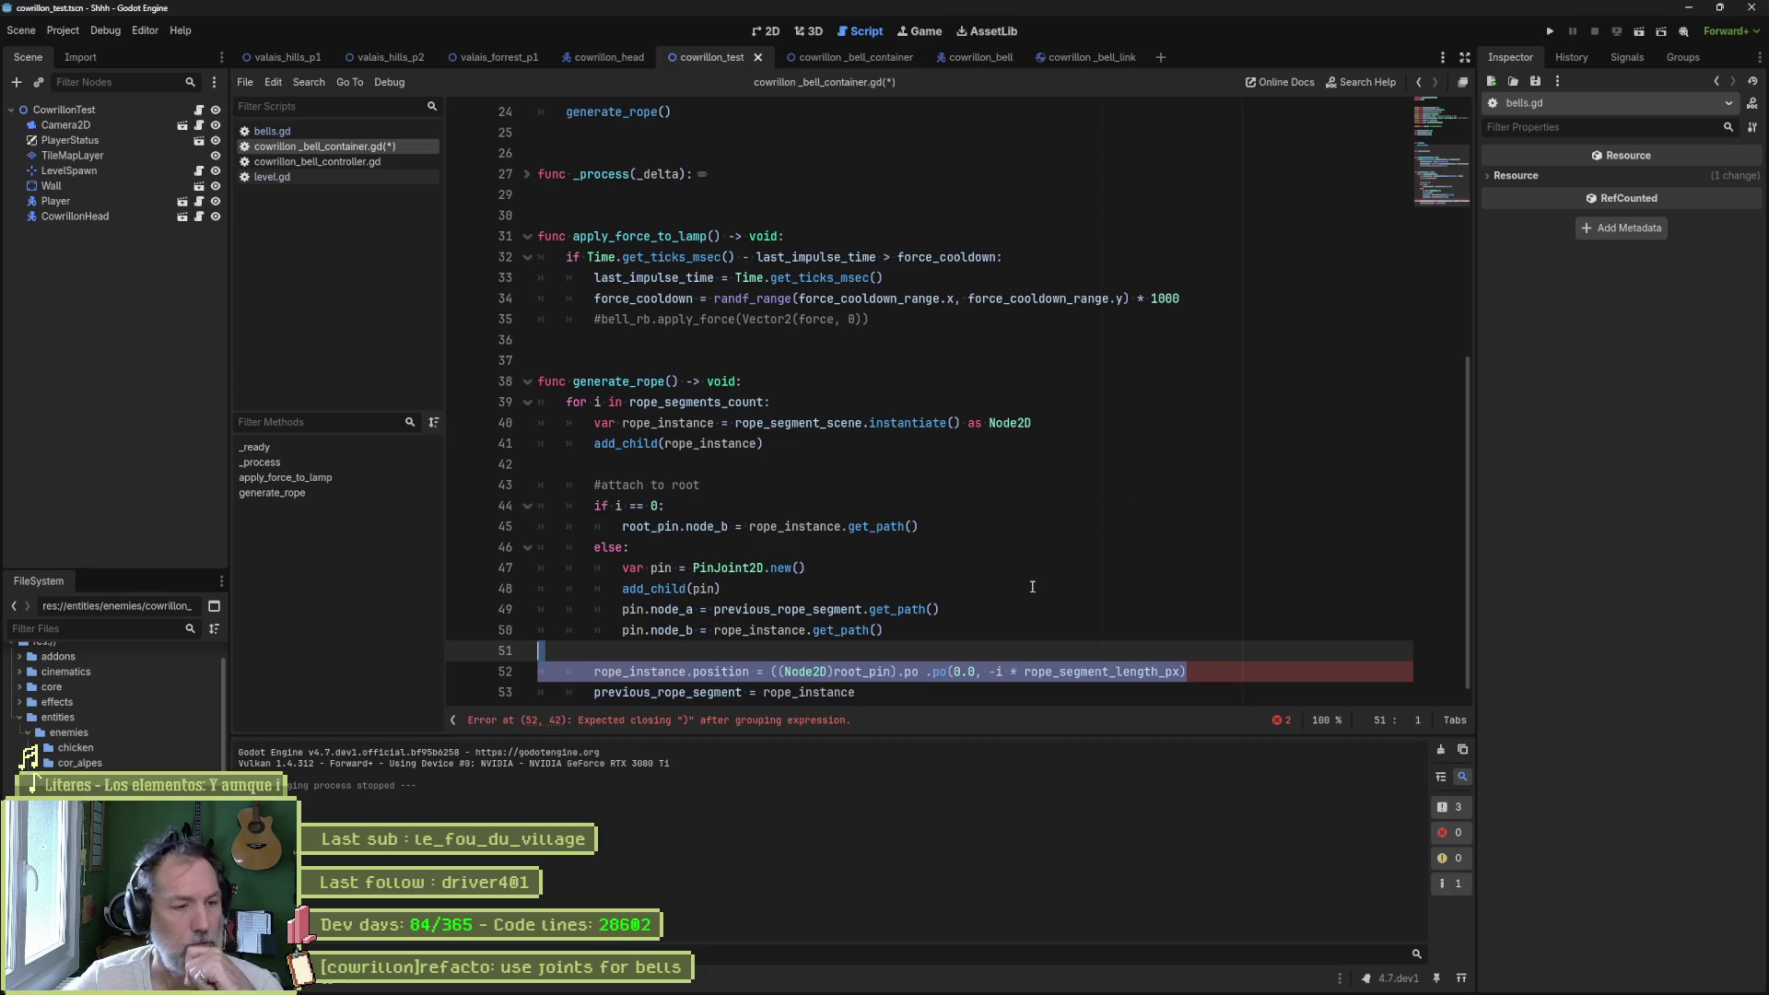
click(945, 627)
drag(773, 671, 892, 671)
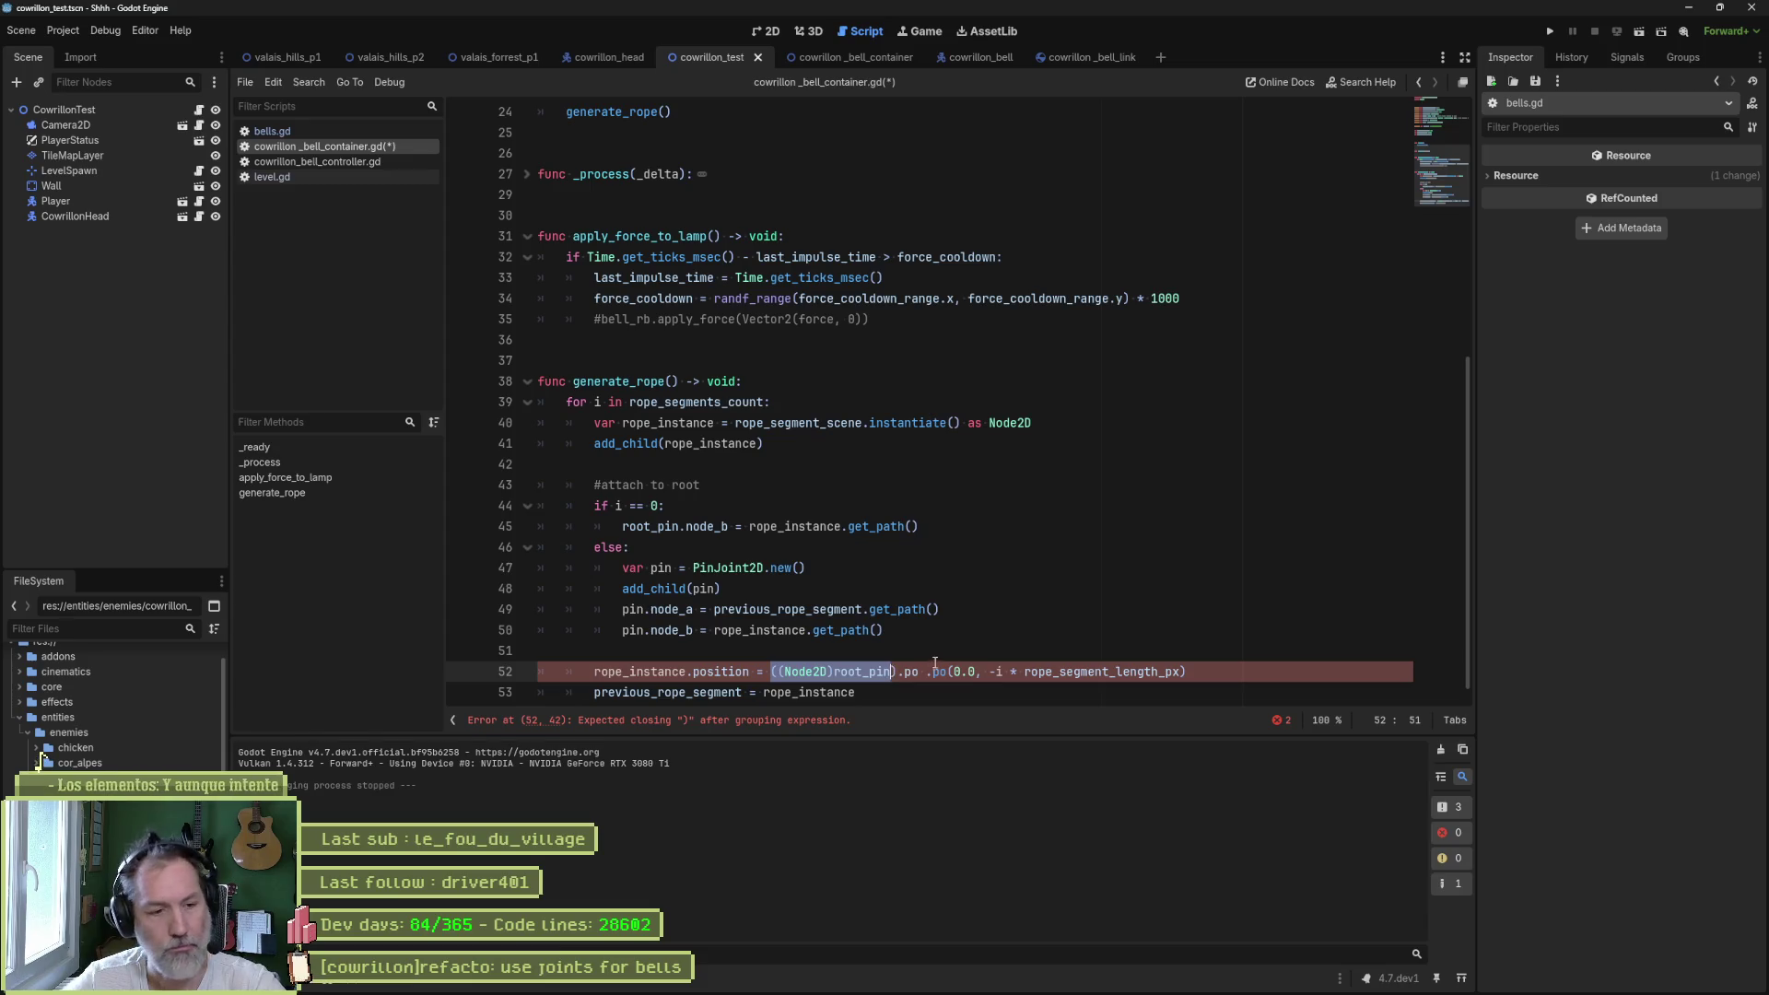
key(ctrl+z)
key(ctrl+z)
key(ctrl+z)
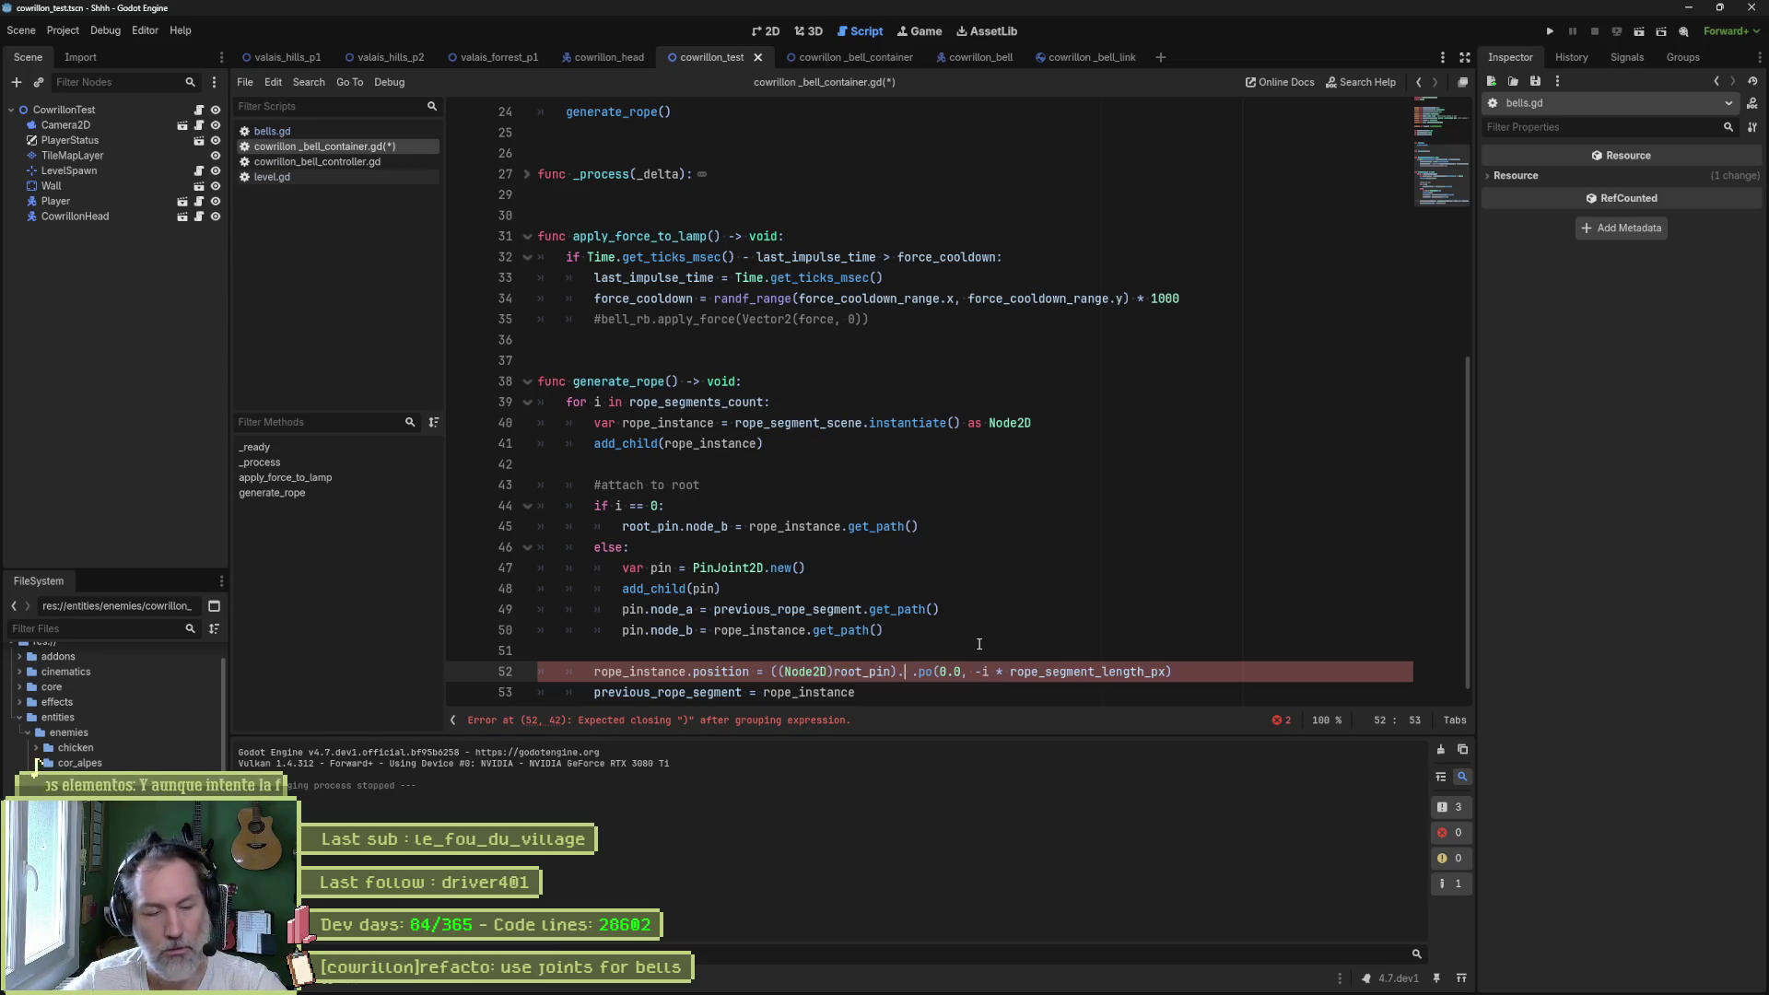
key(ctrl+z)
key(ctrl+z)
key(ctrl+z)
key(ctrl+z)
key(ctrl+z)
key(ctrl+z)
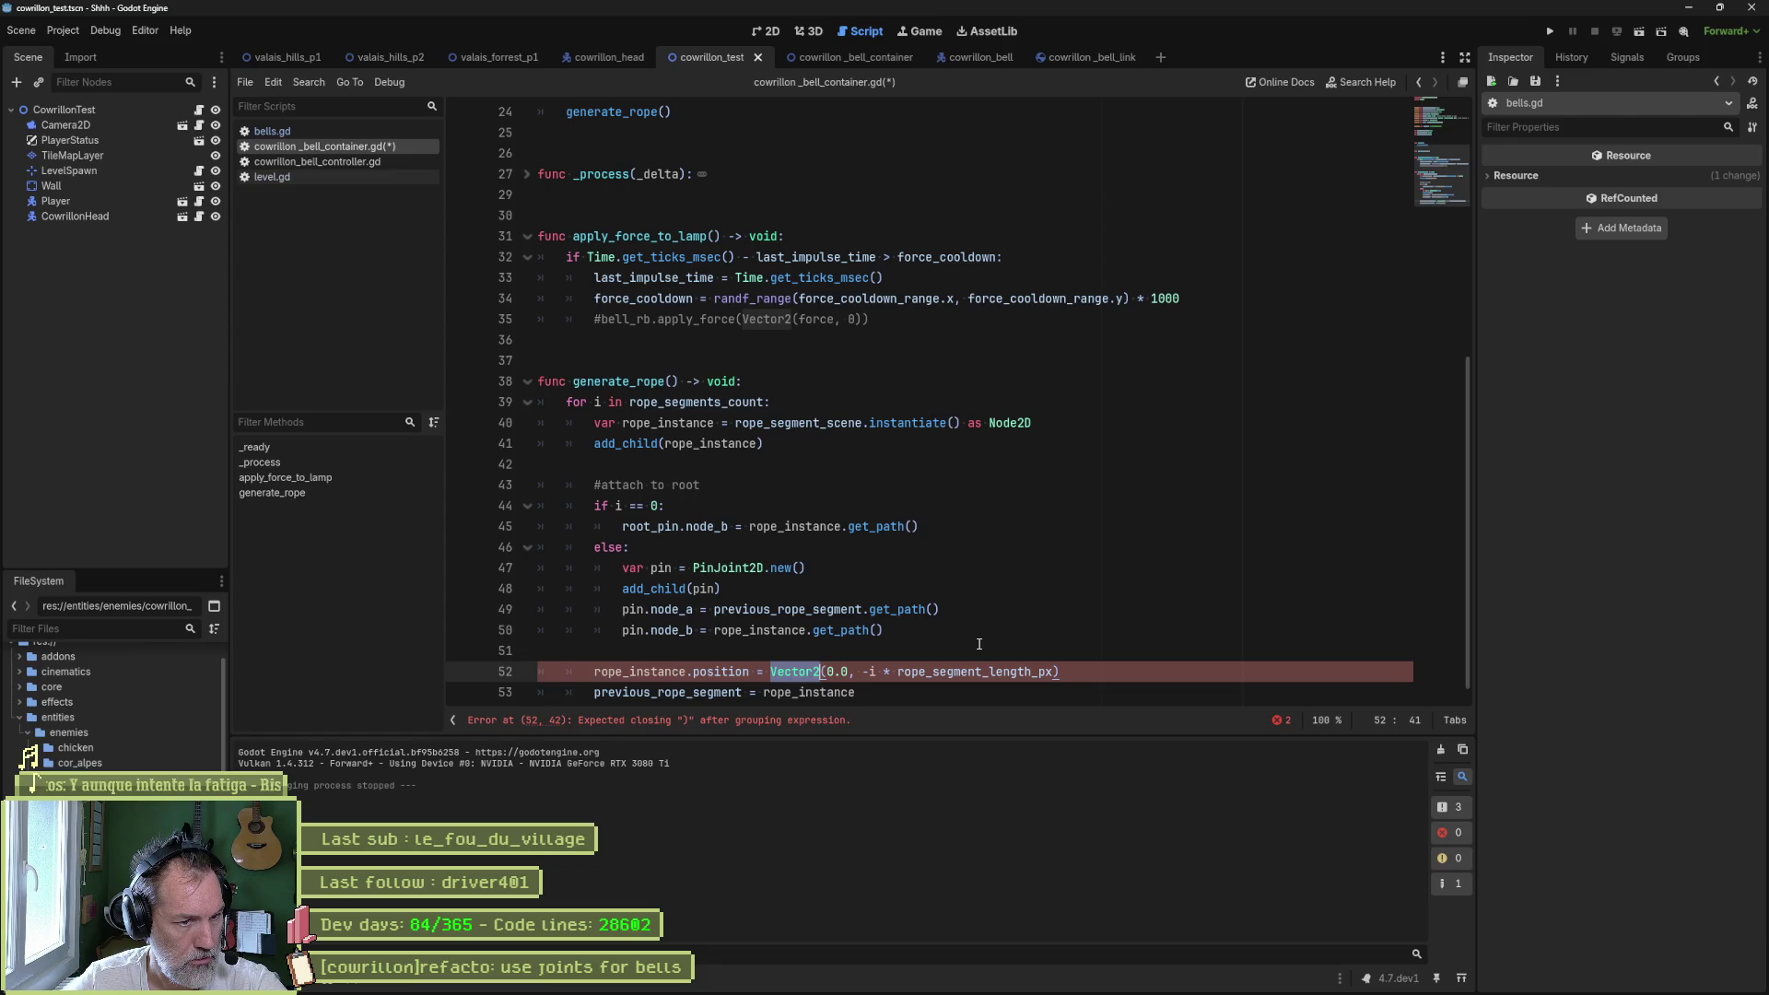
key(ctrl+z)
key(ctrl+z)
key(ctrl+z)
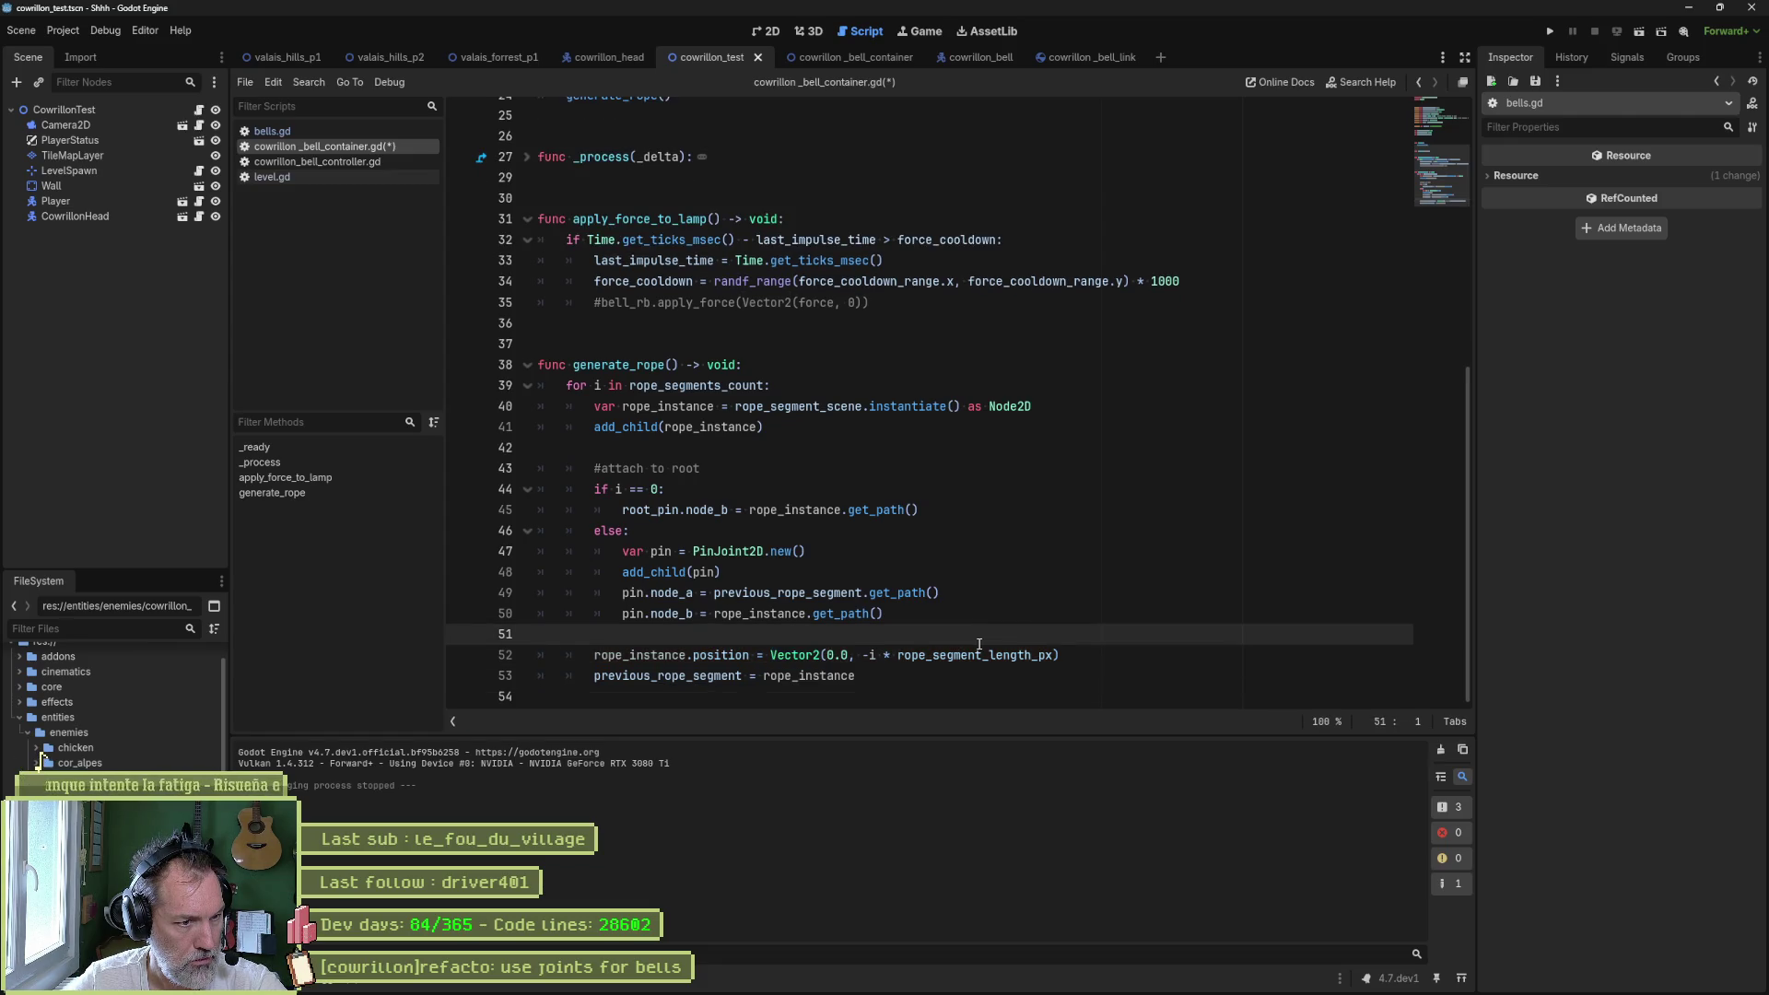
- Save the bell container script and run the test scene with F6
double_click(661, 656)
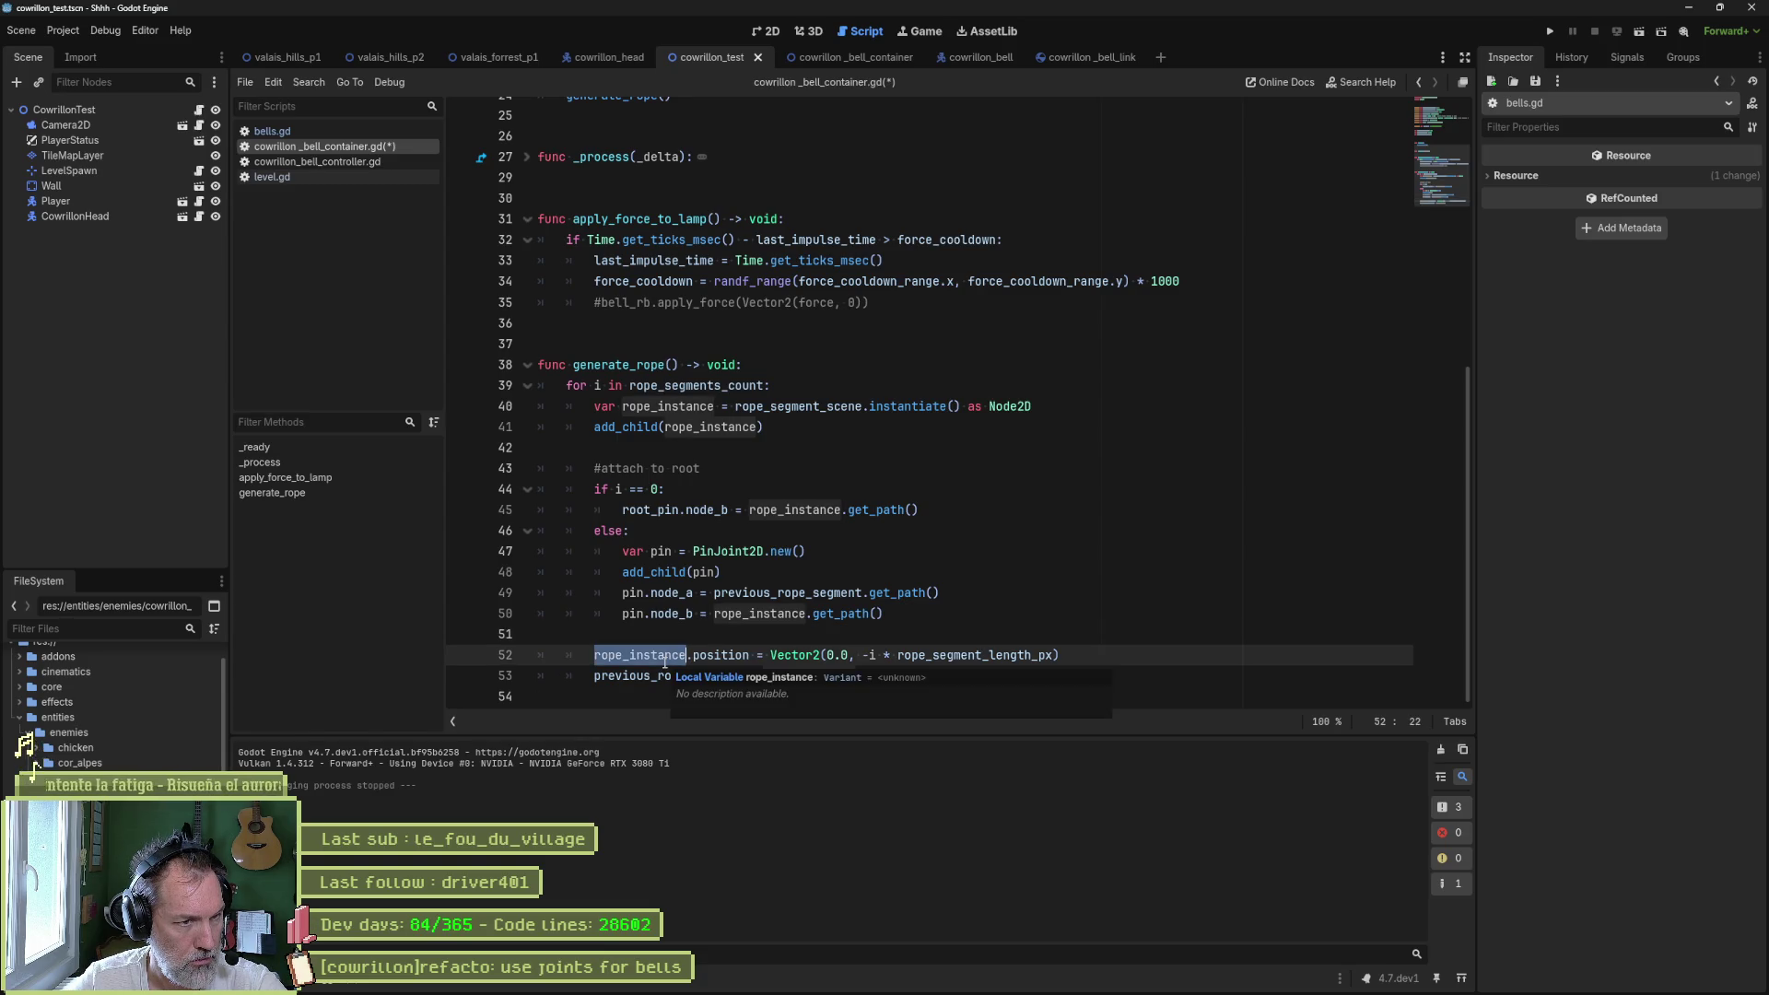
key(ctrl+s)
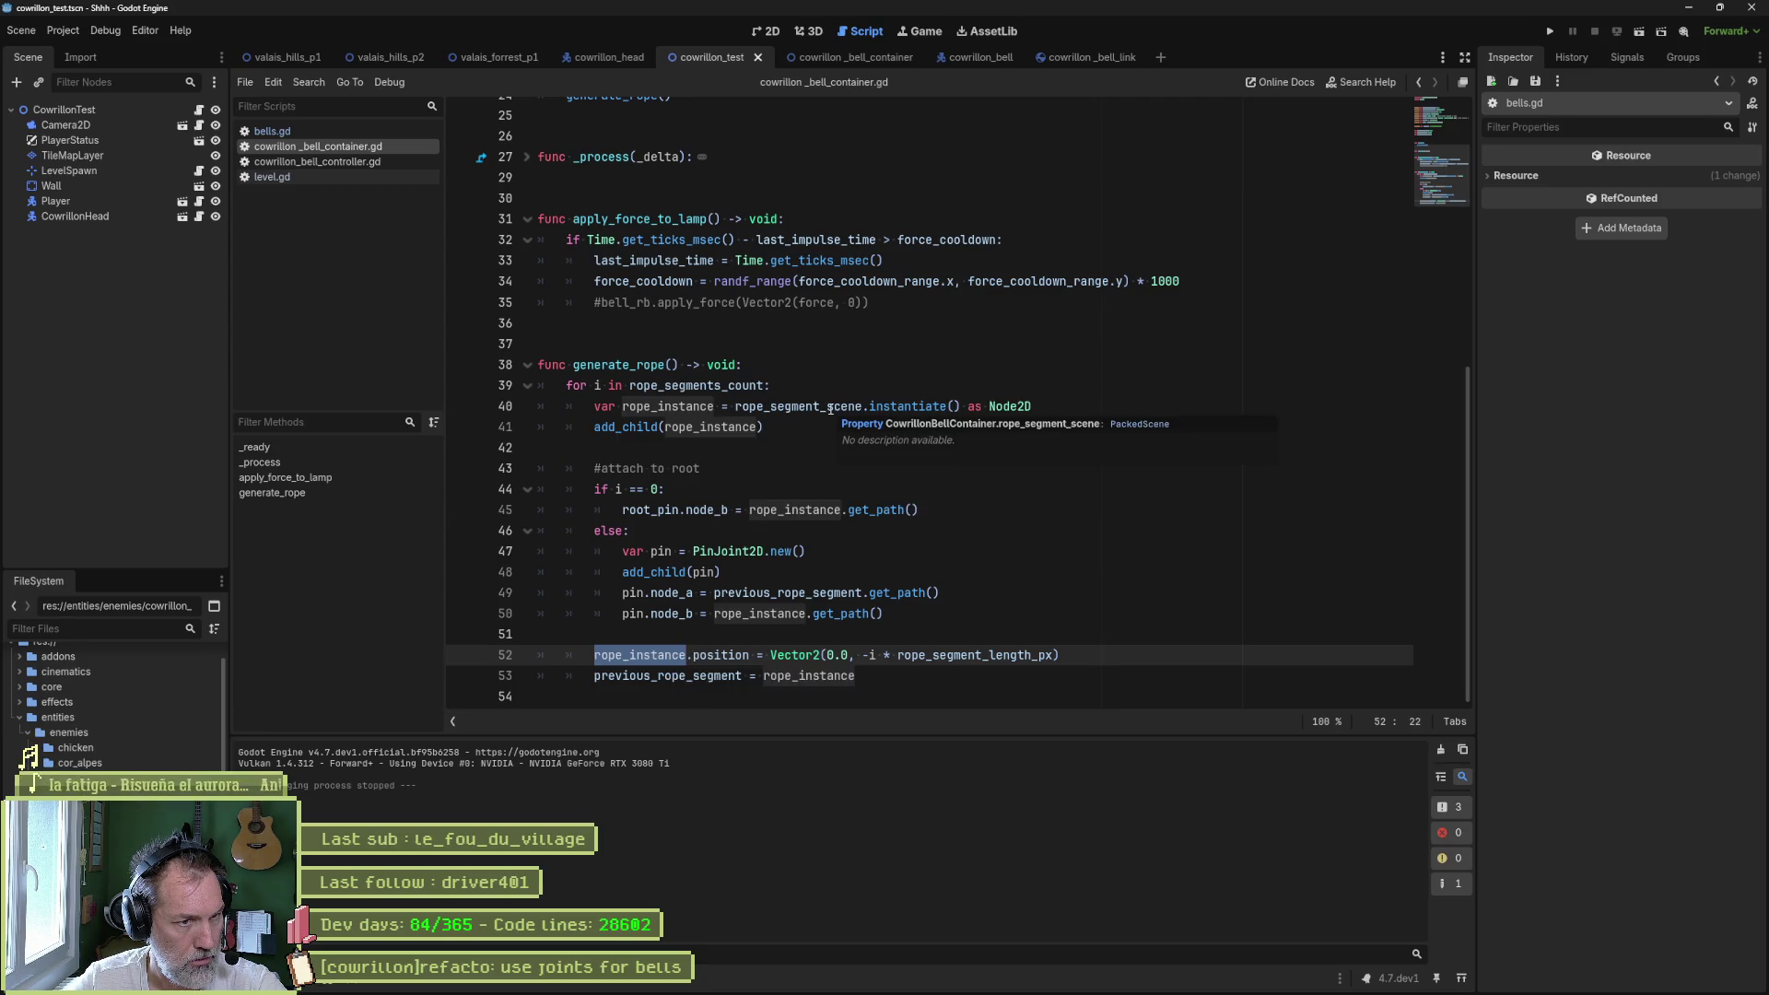
mouse_move(900, 409)
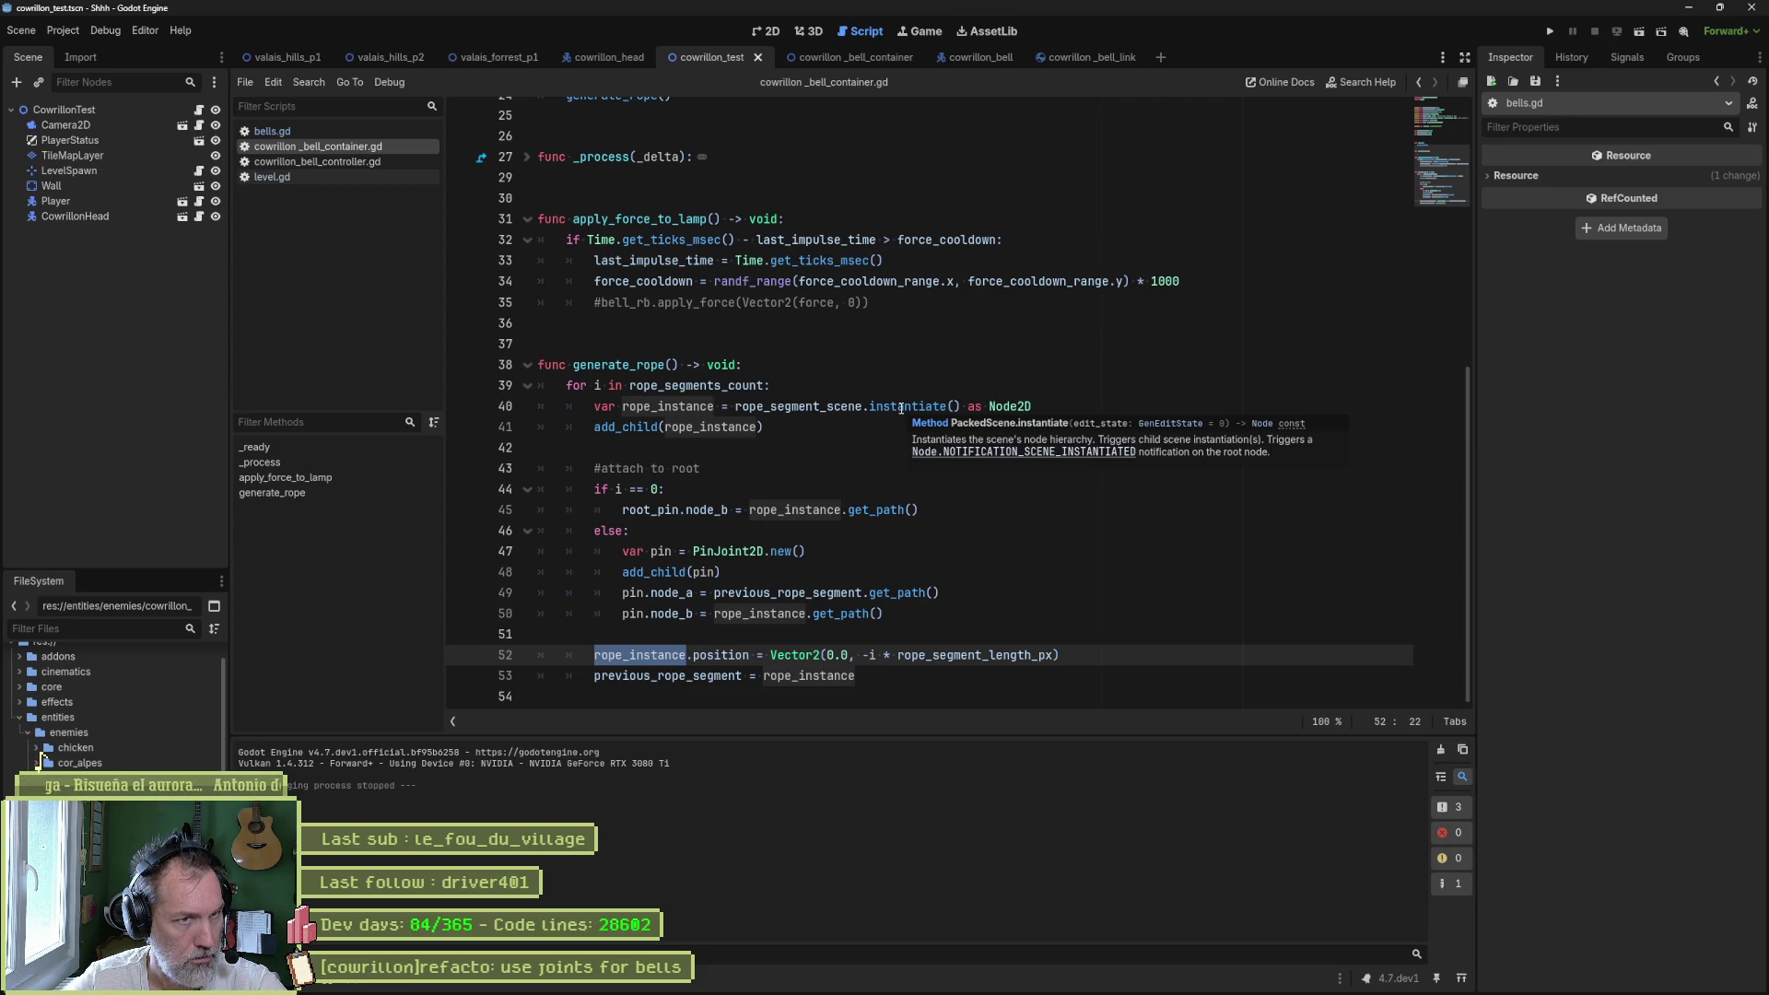
key(F6)
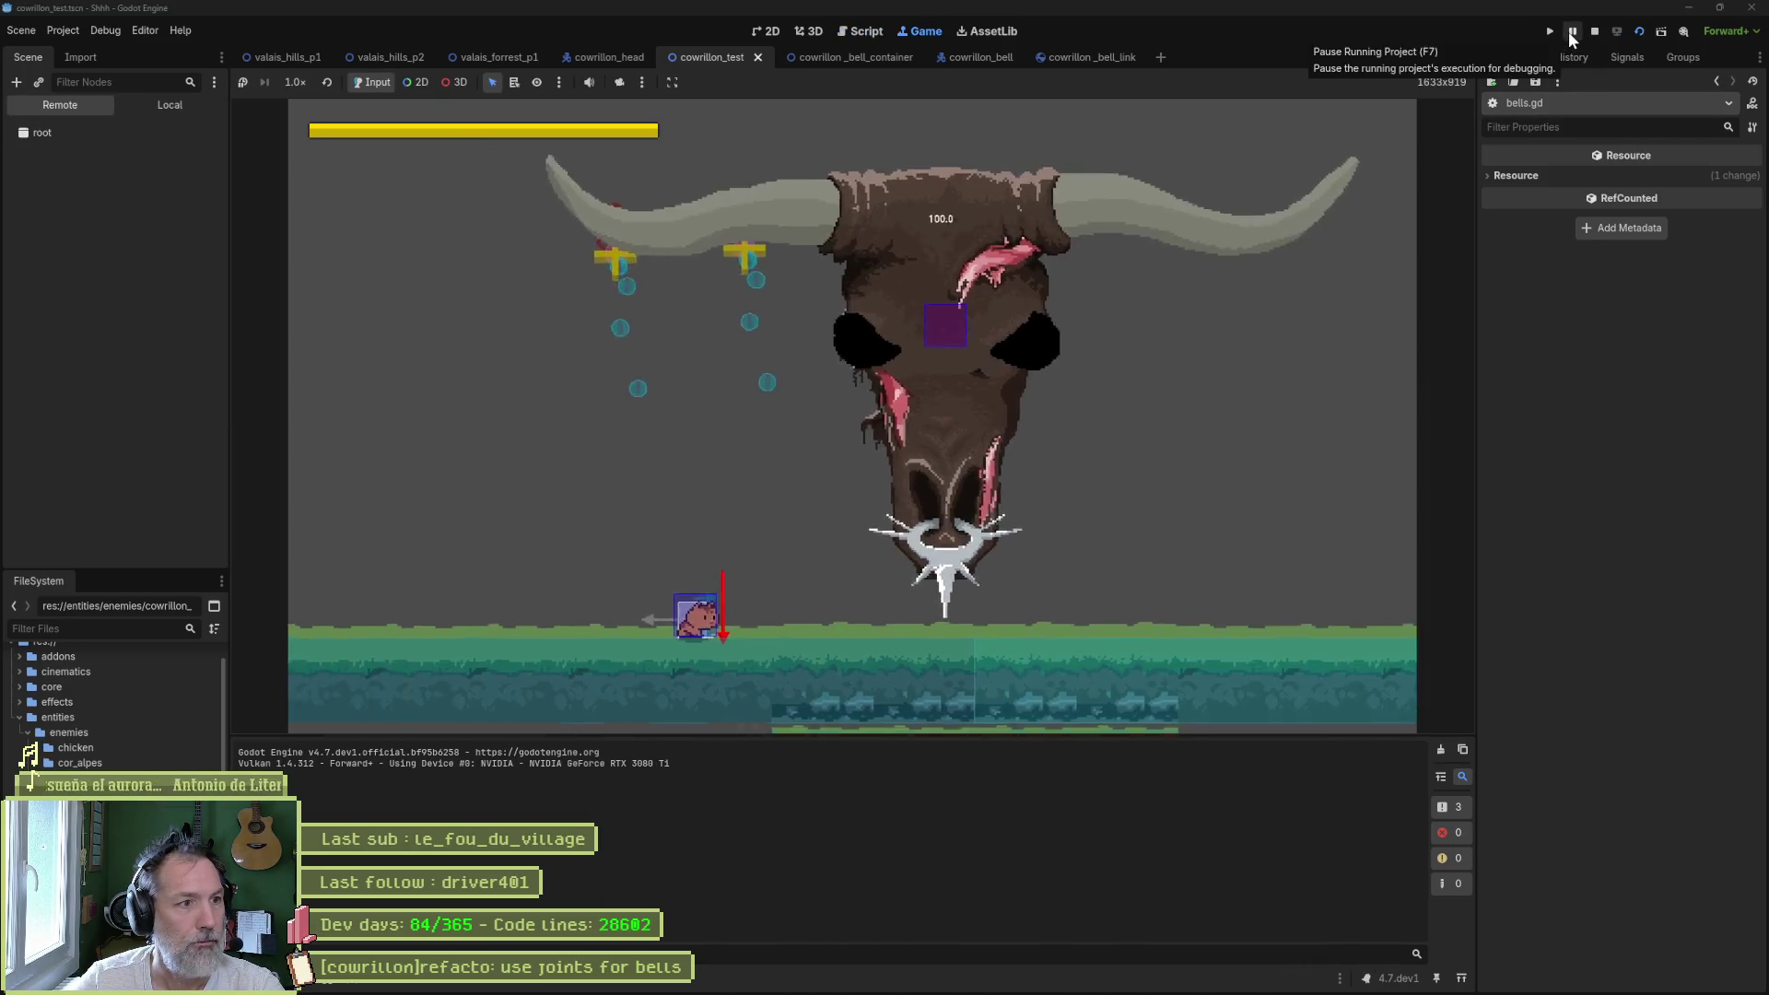
- Pause the game to inspect the two bell ropes, stop it, and open cowrillon_bell_container
click(1573, 33)
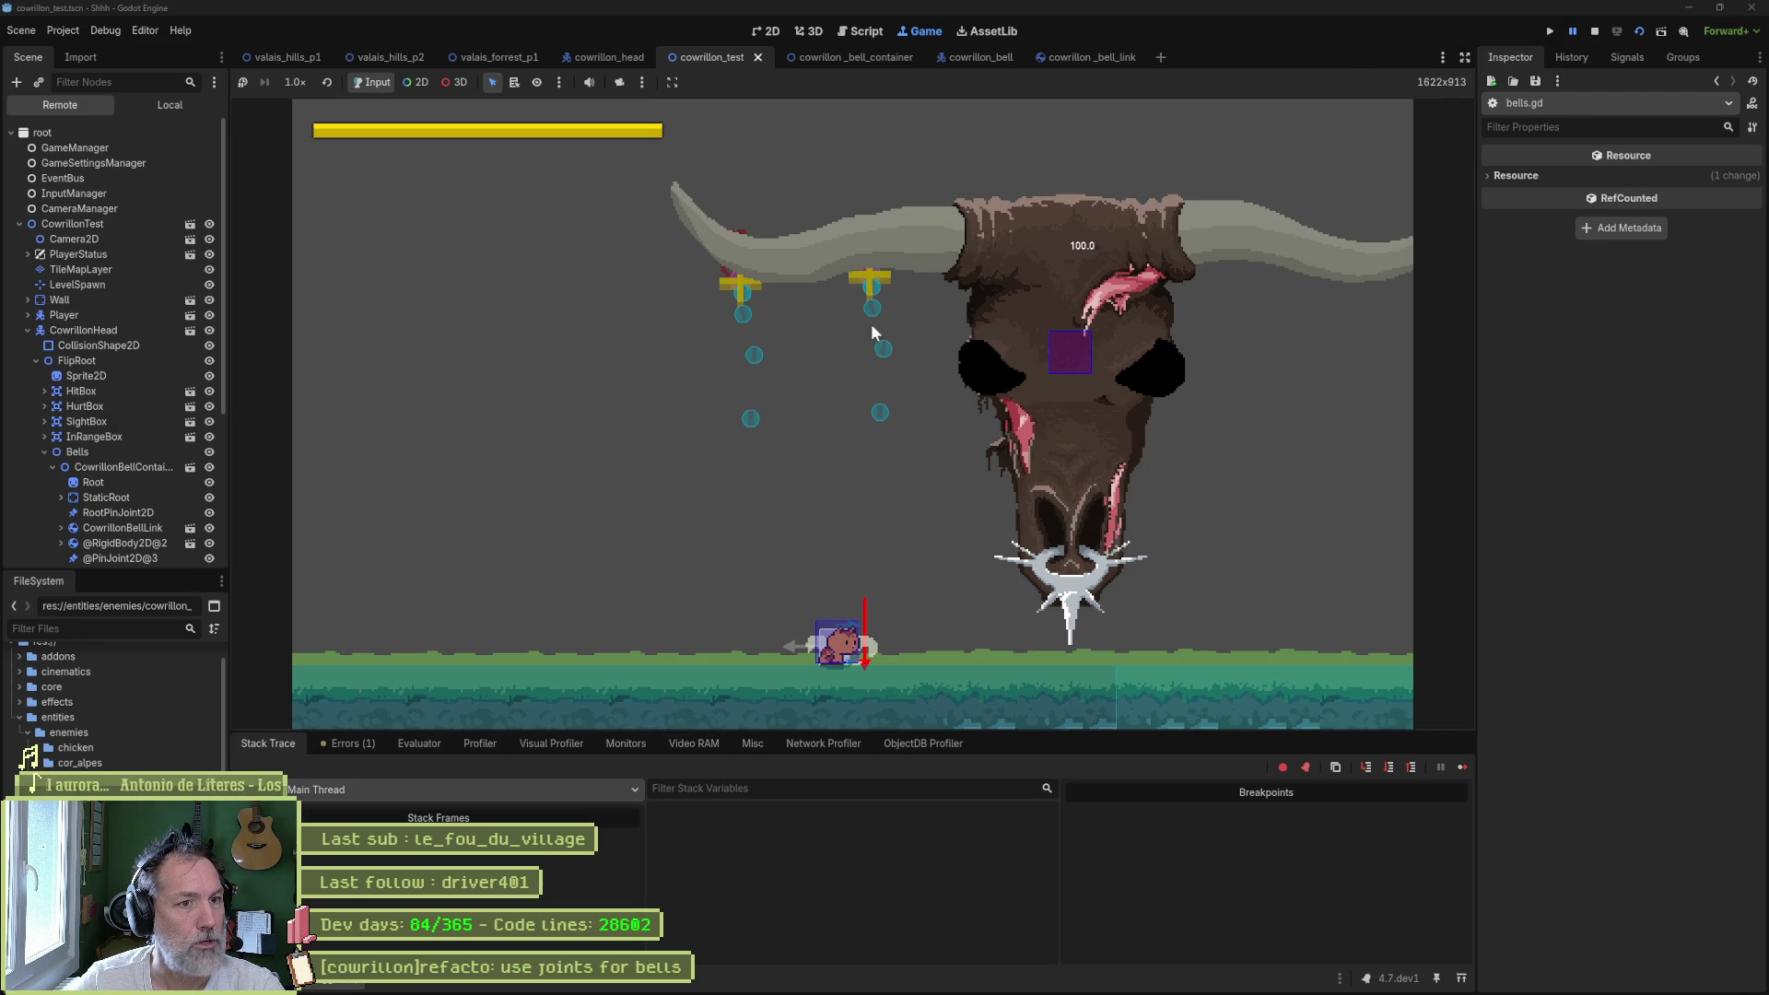
click(1594, 30)
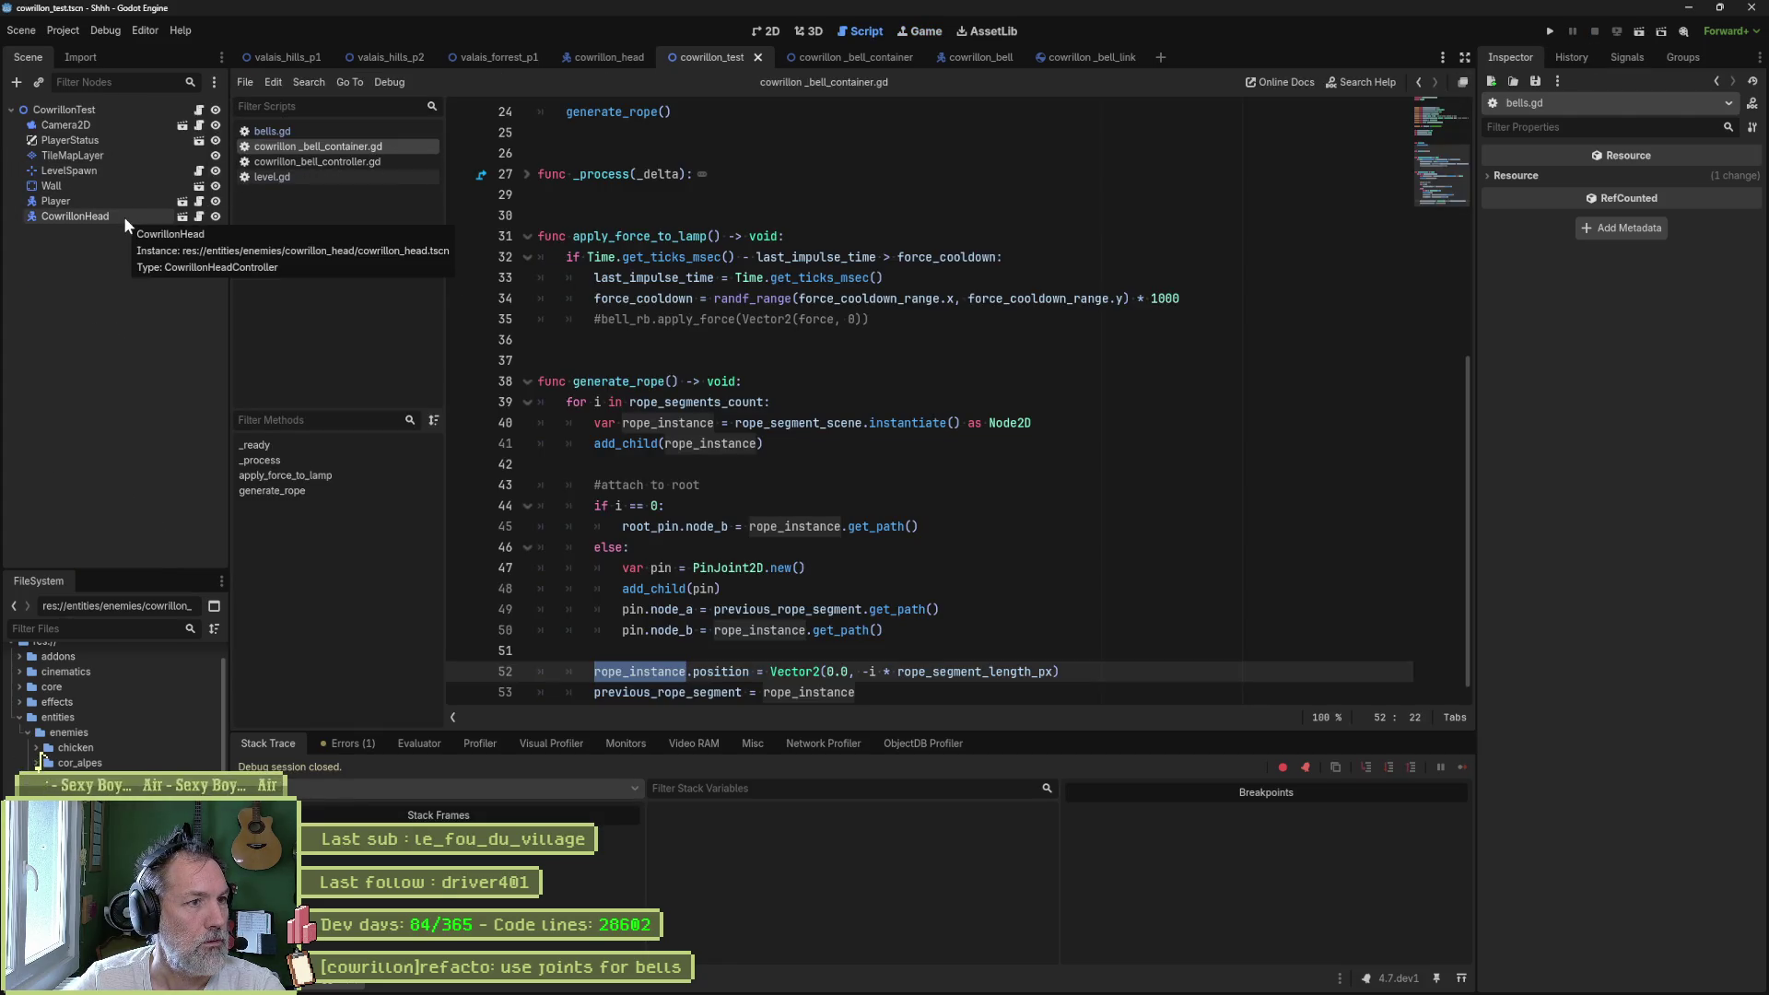
click(829, 58)
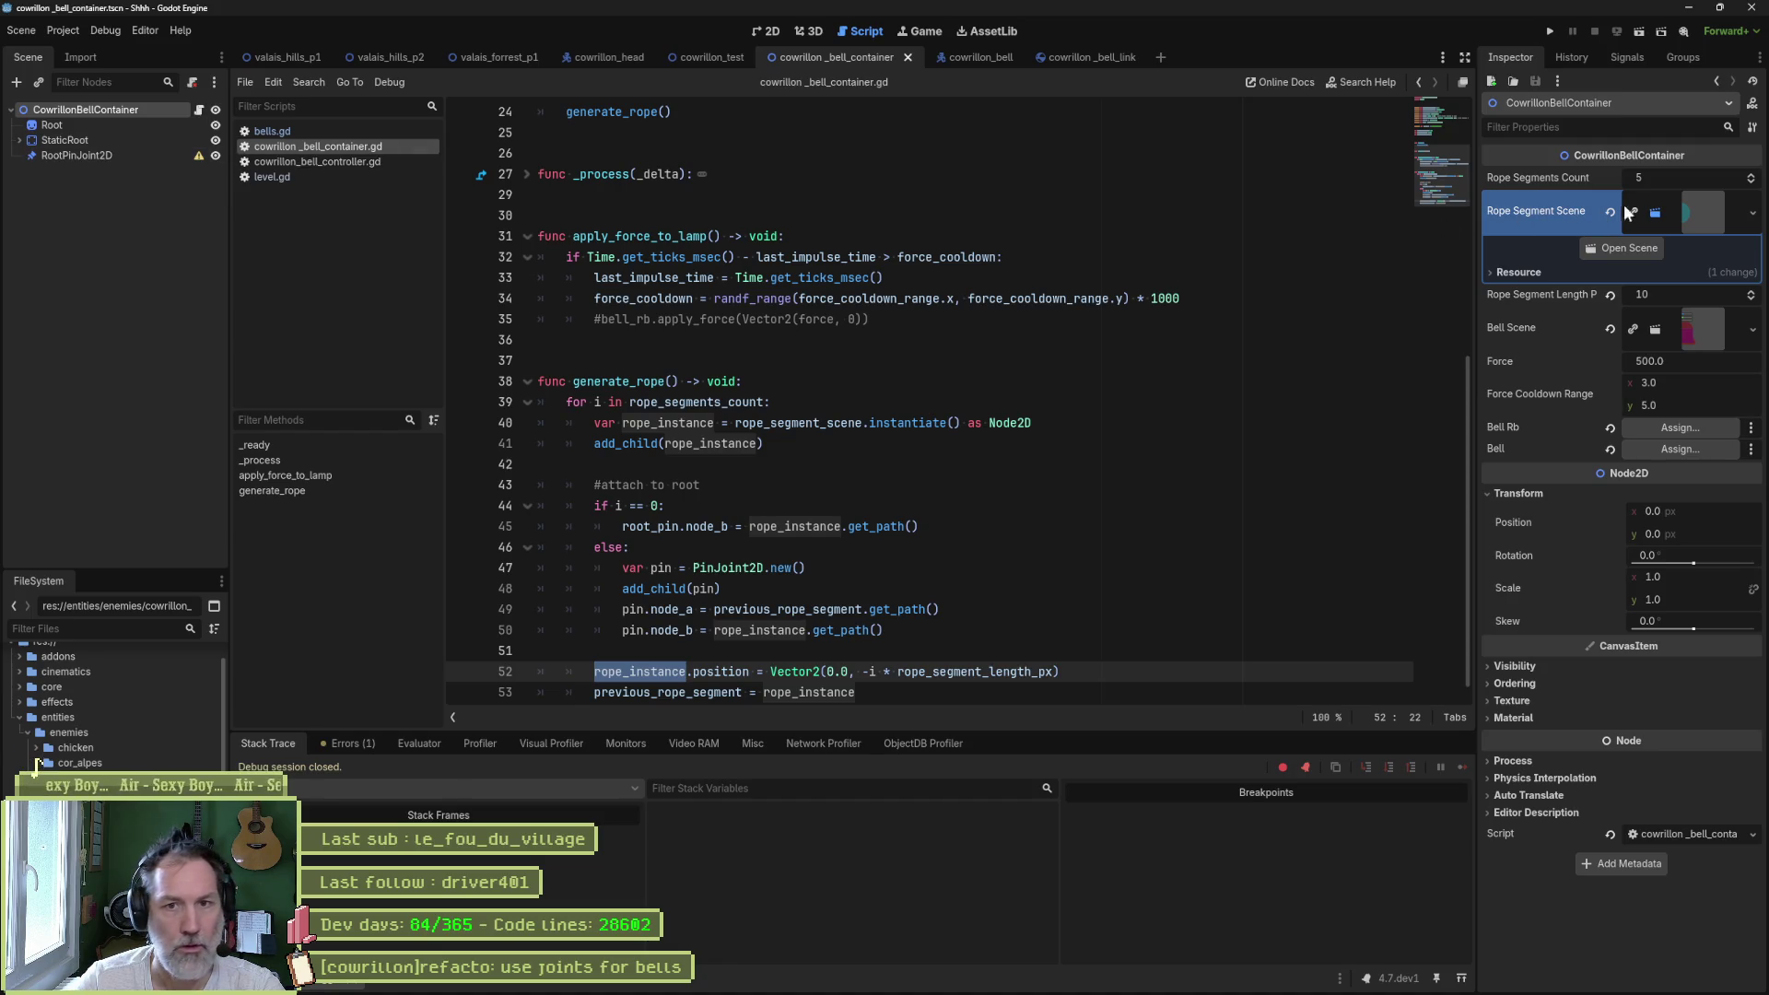
- Set Rope Segments Count to 8 in the Inspector
click(1695, 177)
text(8)
key(Return)
- Run the cowrillon_test scene, pause to view the longer ropes, then stop it
click(717, 57)
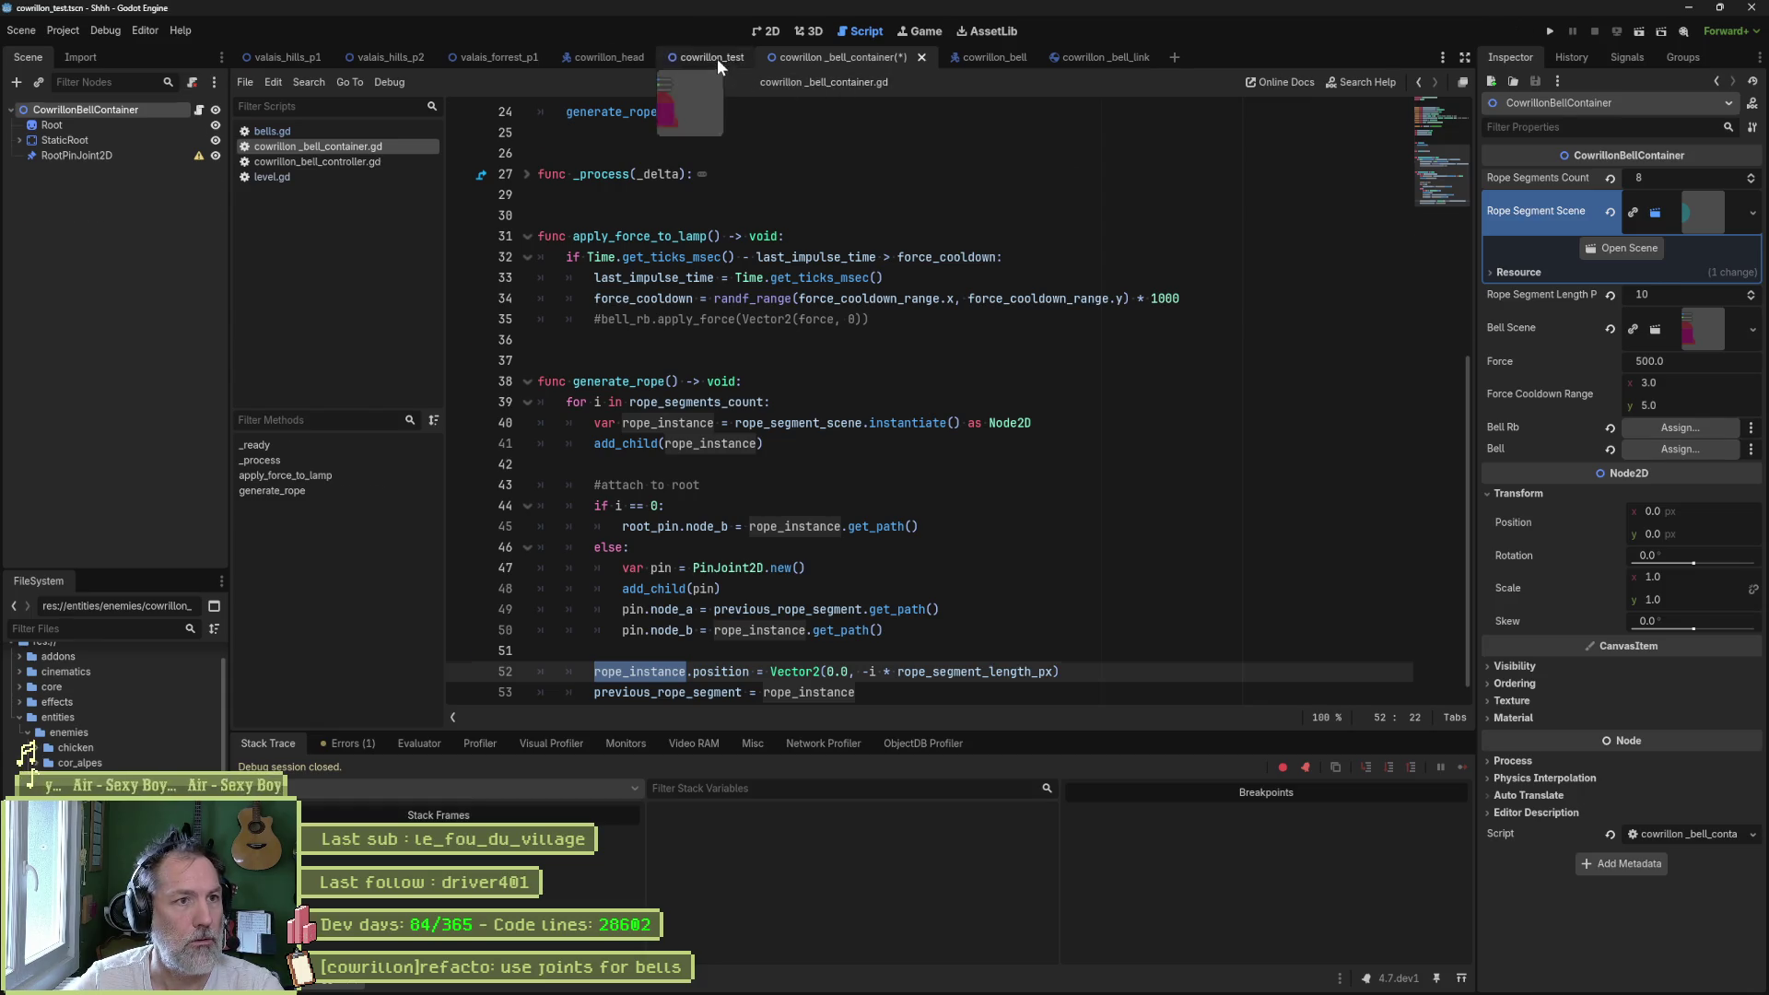
key(F6)
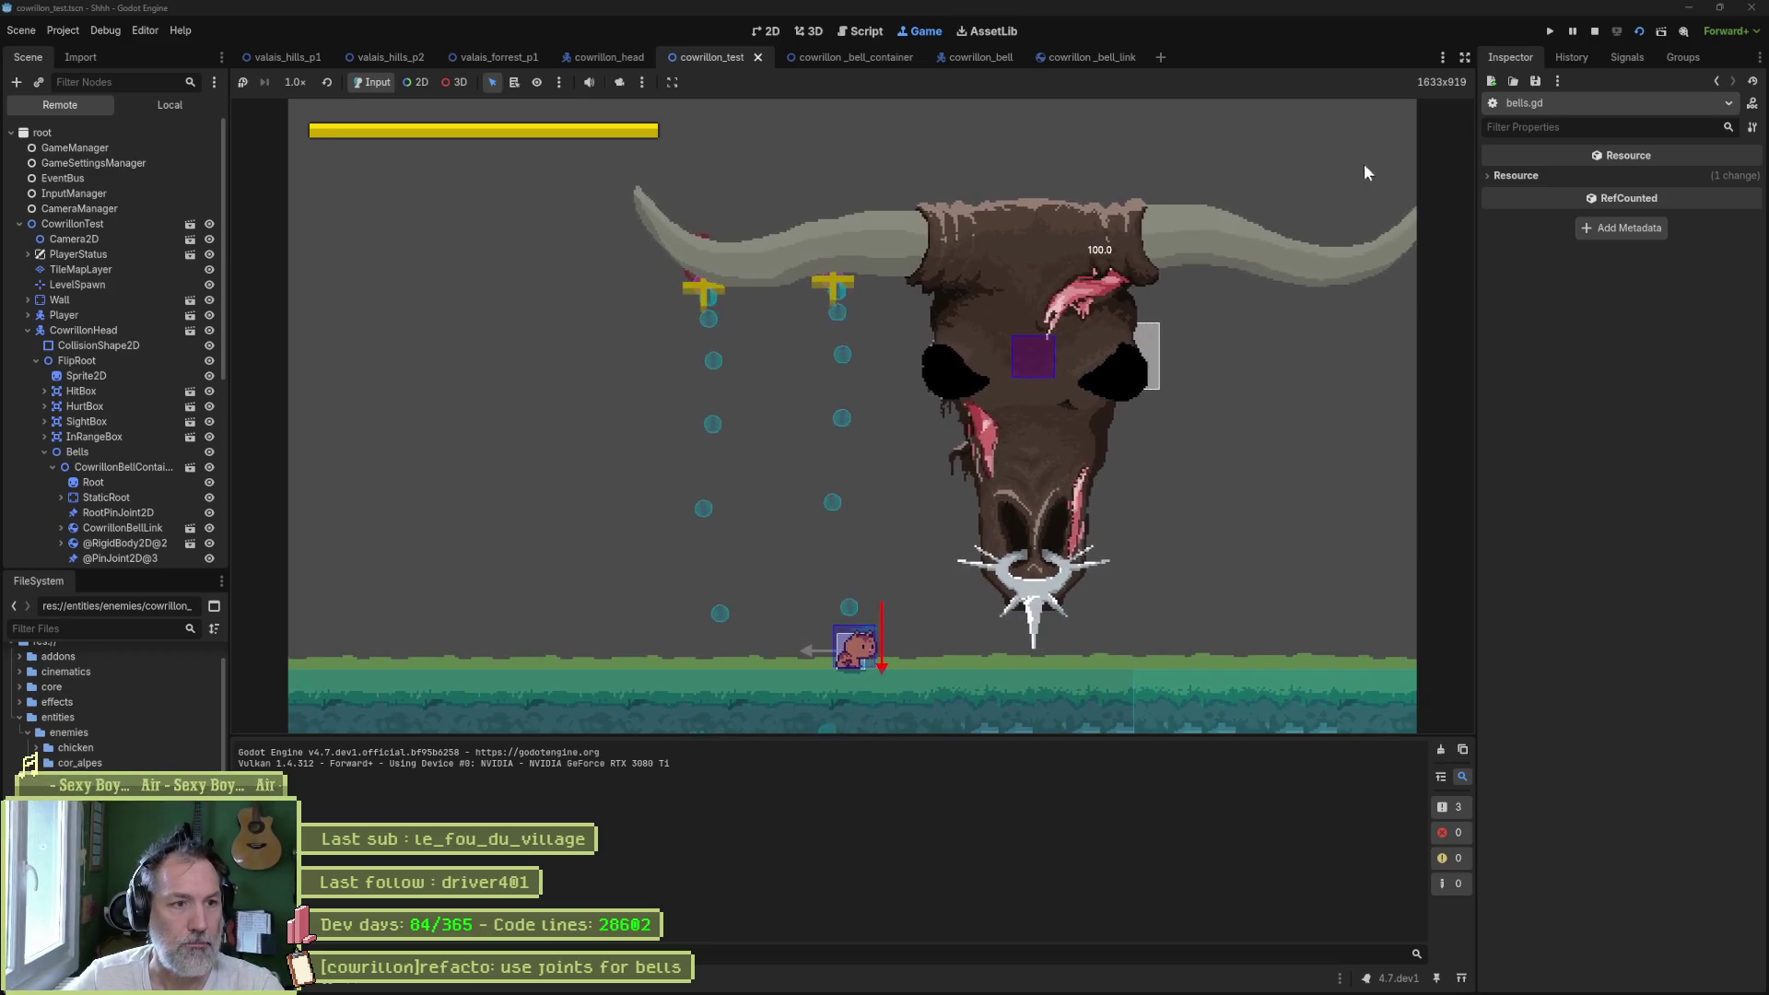
click(1572, 31)
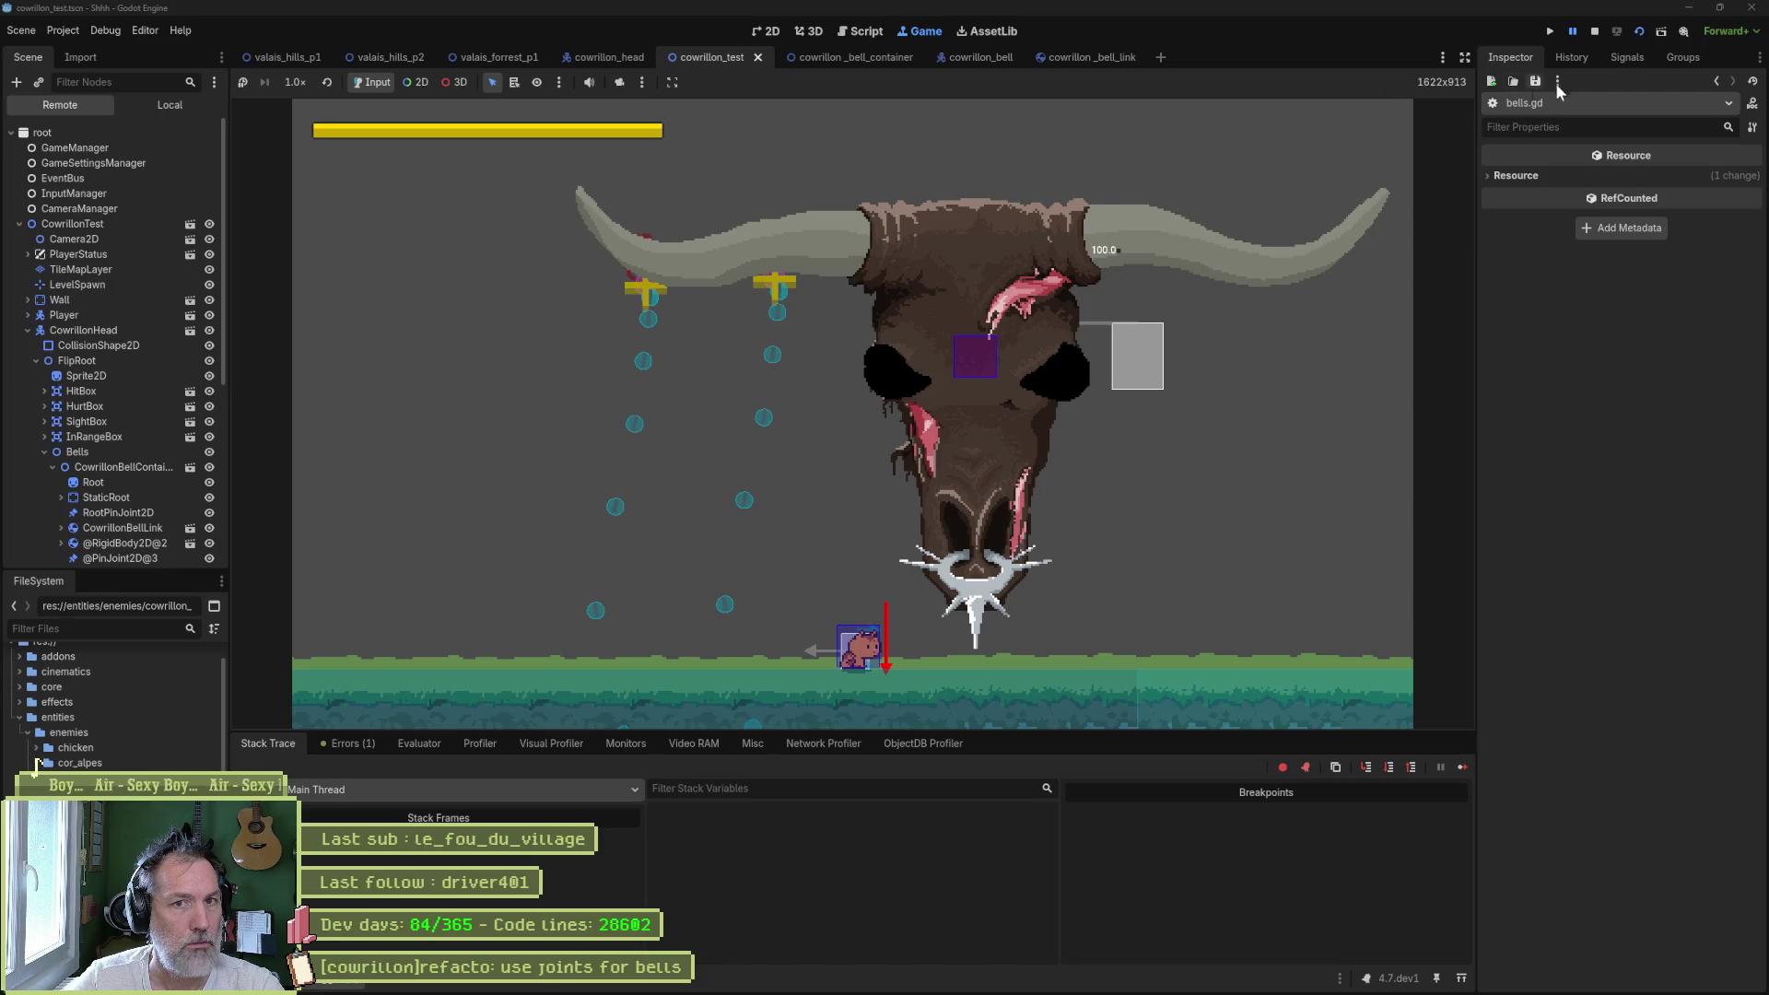
click(1596, 32)
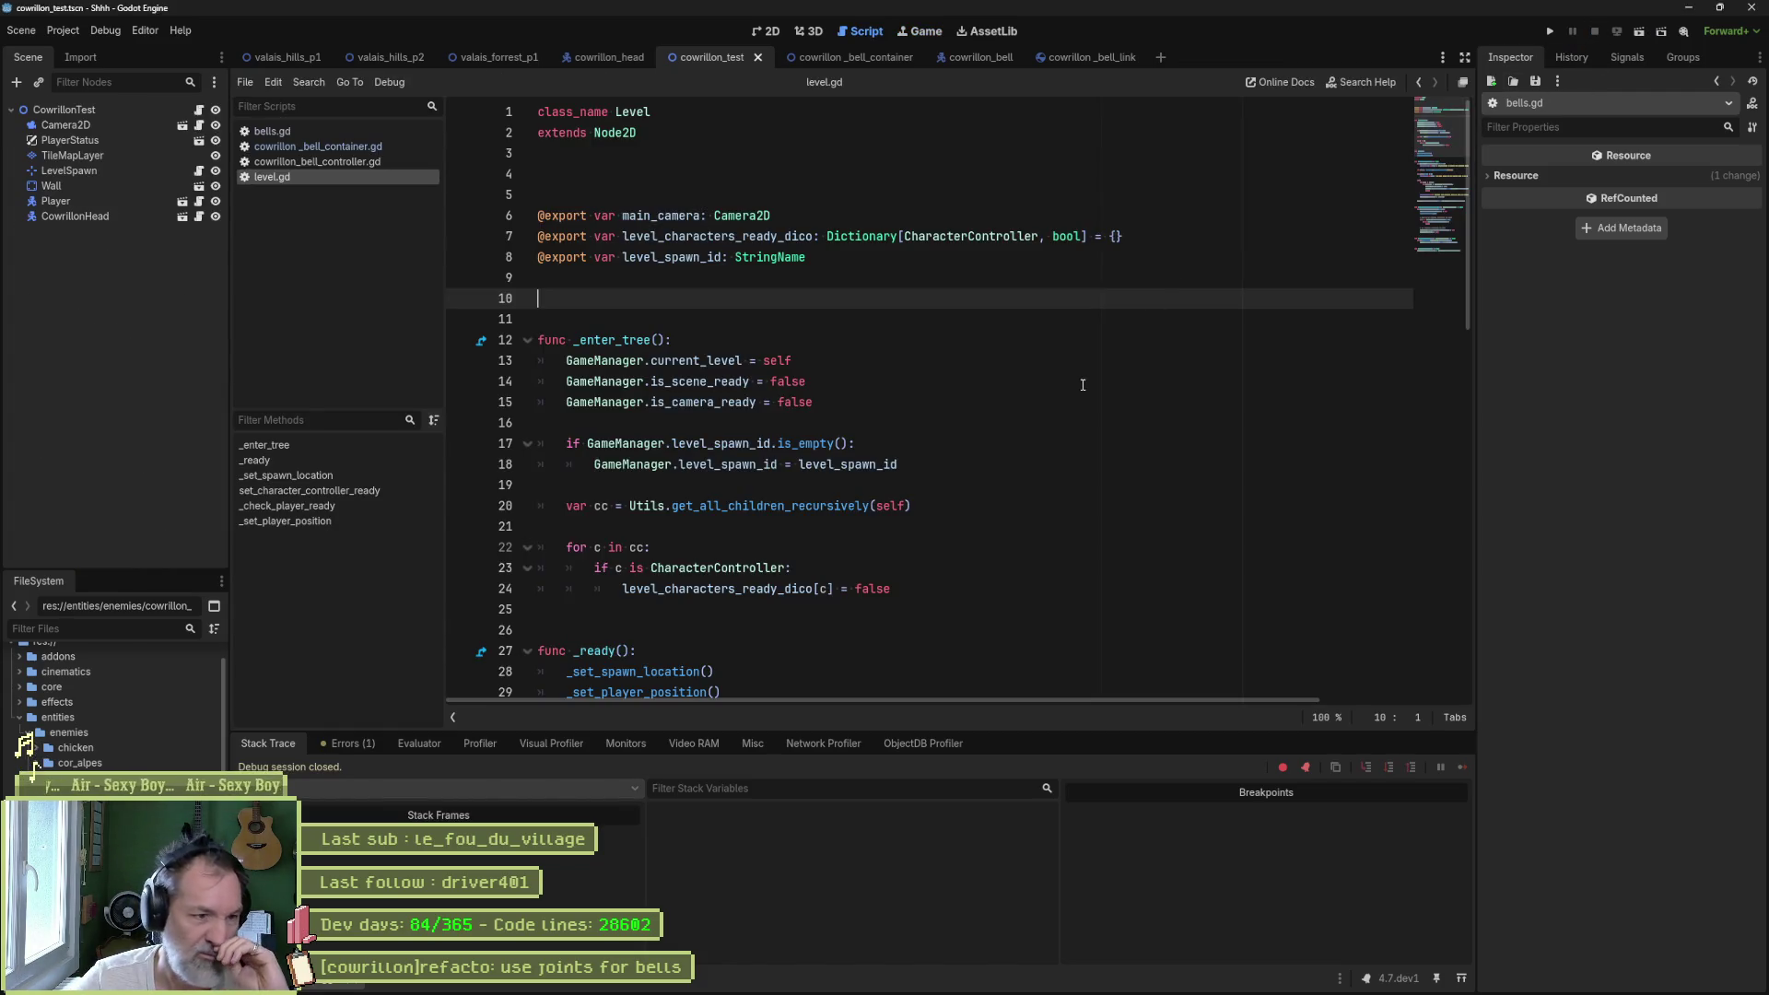
- Bring cowrillon_bell_container.gd back up and highlight every use of rope_segment_length_px
click(350, 147)
scroll(930, 599, down, 1)
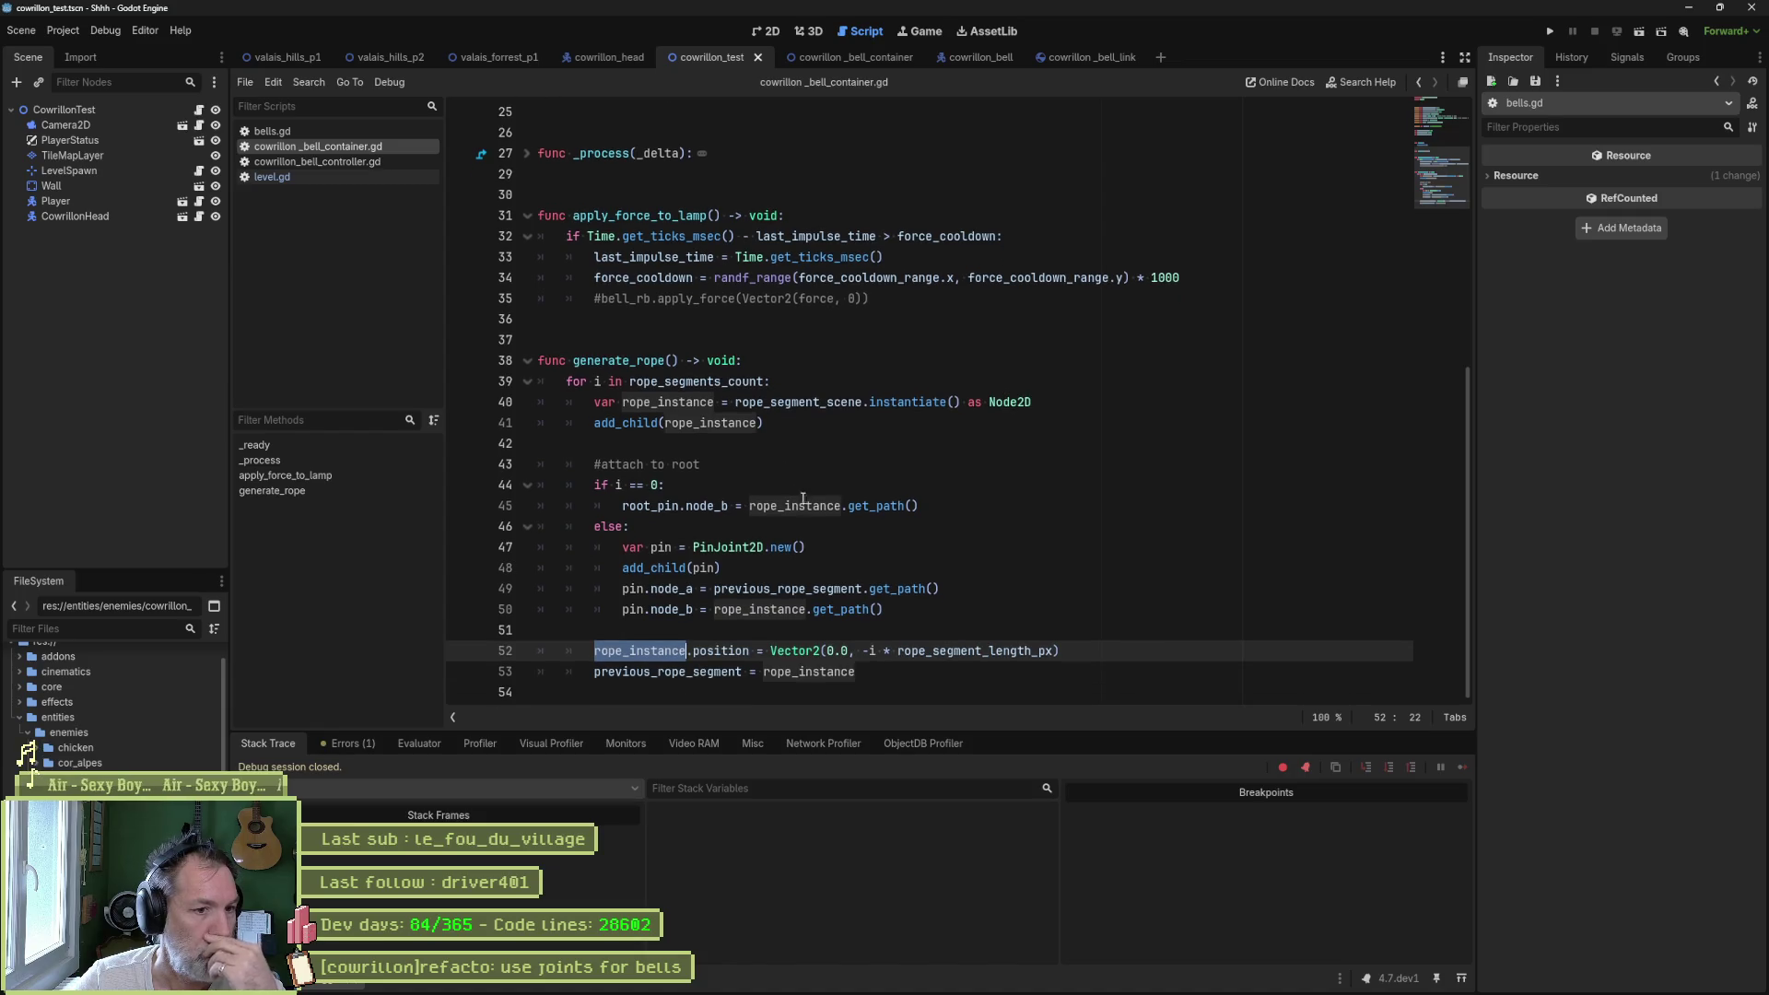
double_click(957, 650)
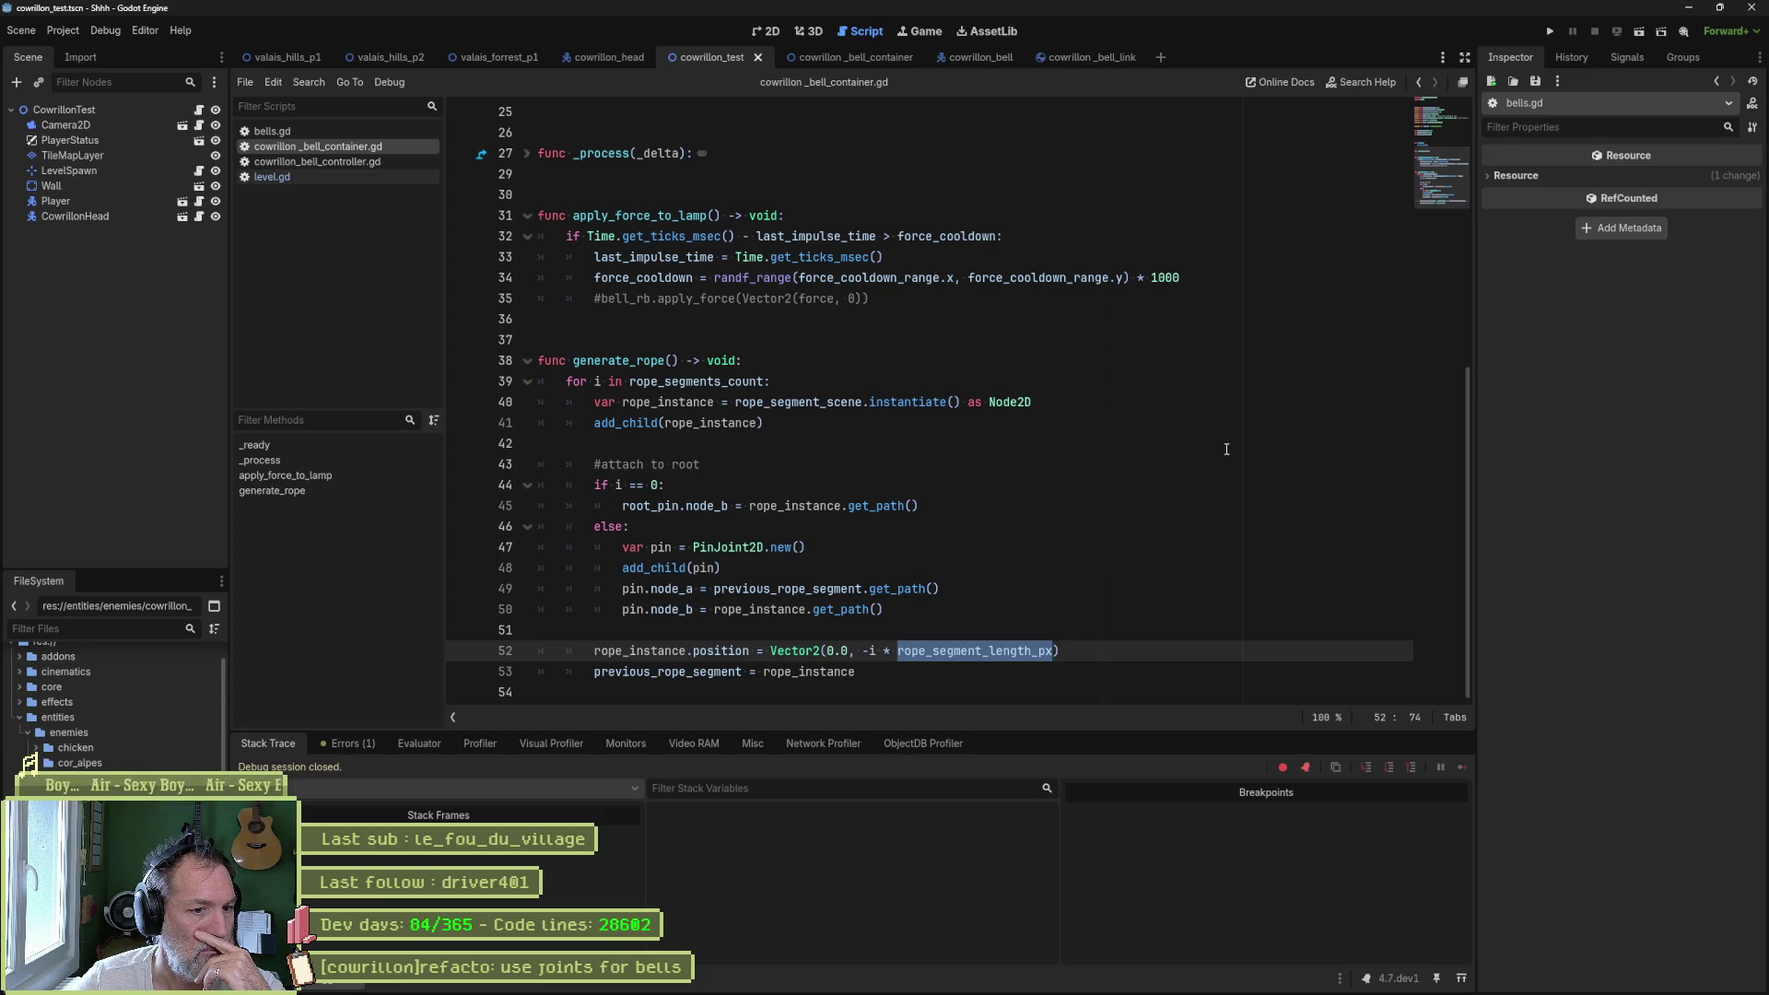
click(870, 650)
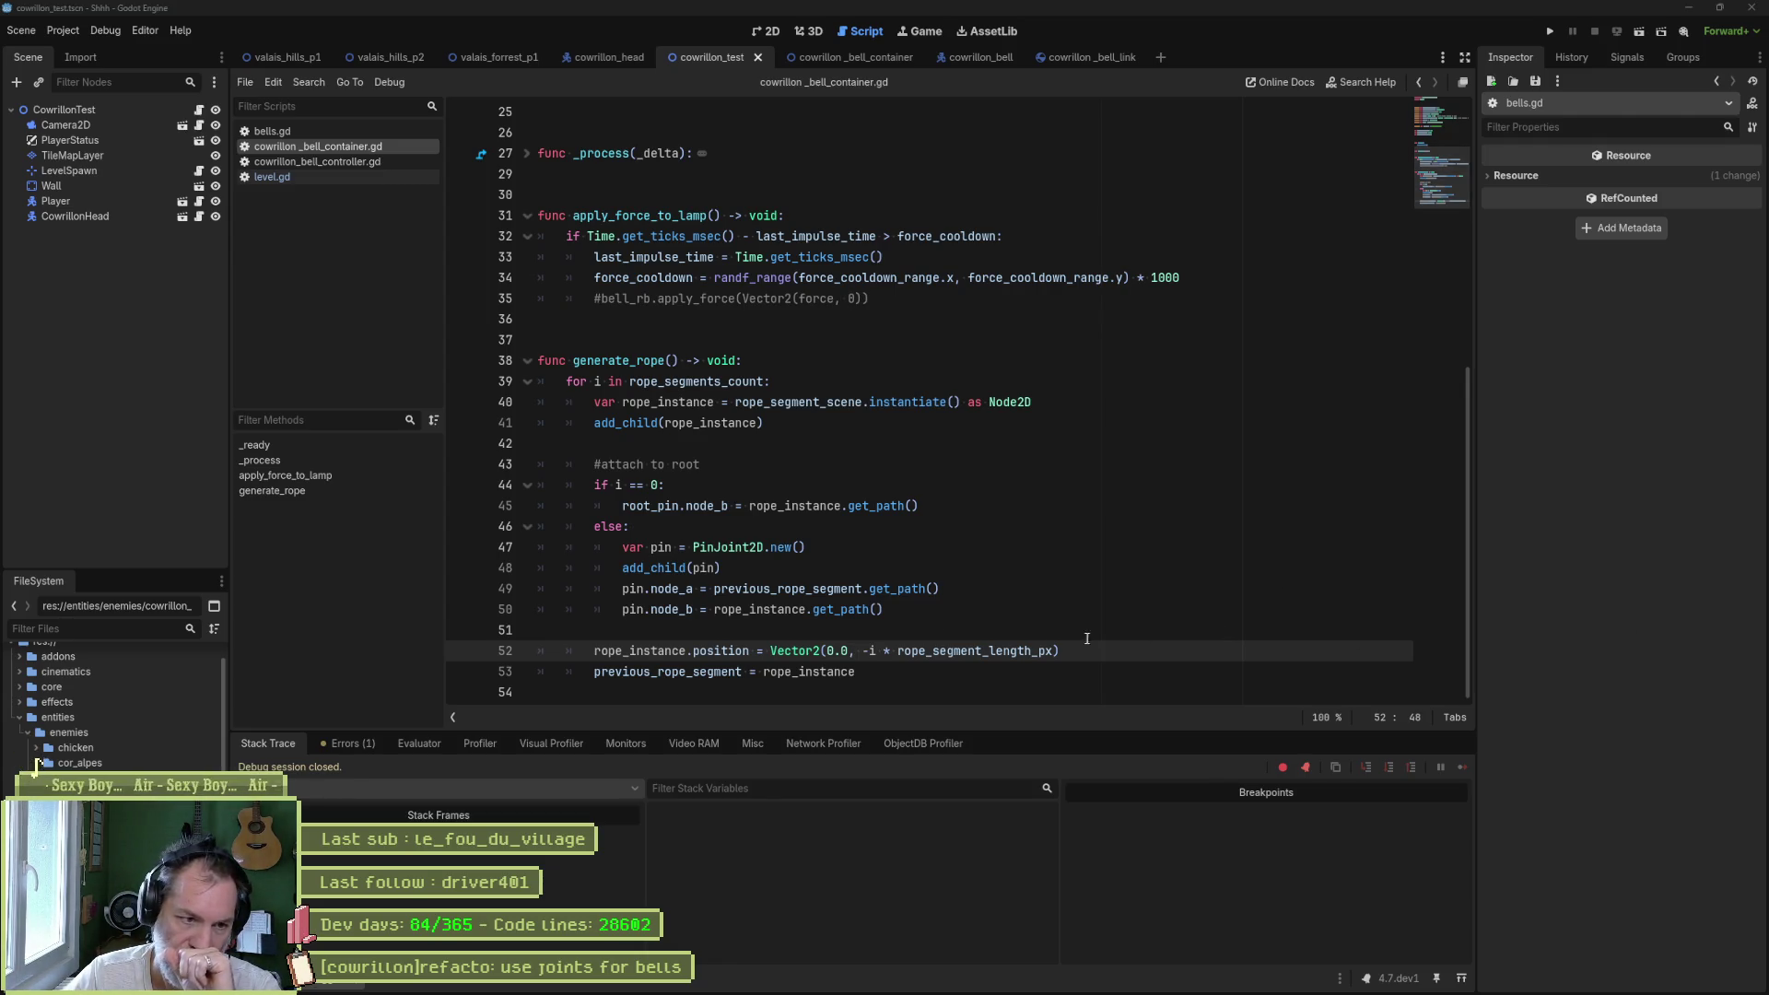
- Move the line 52 rope_instance.position assignment up under add_child
mouse_move(998, 651)
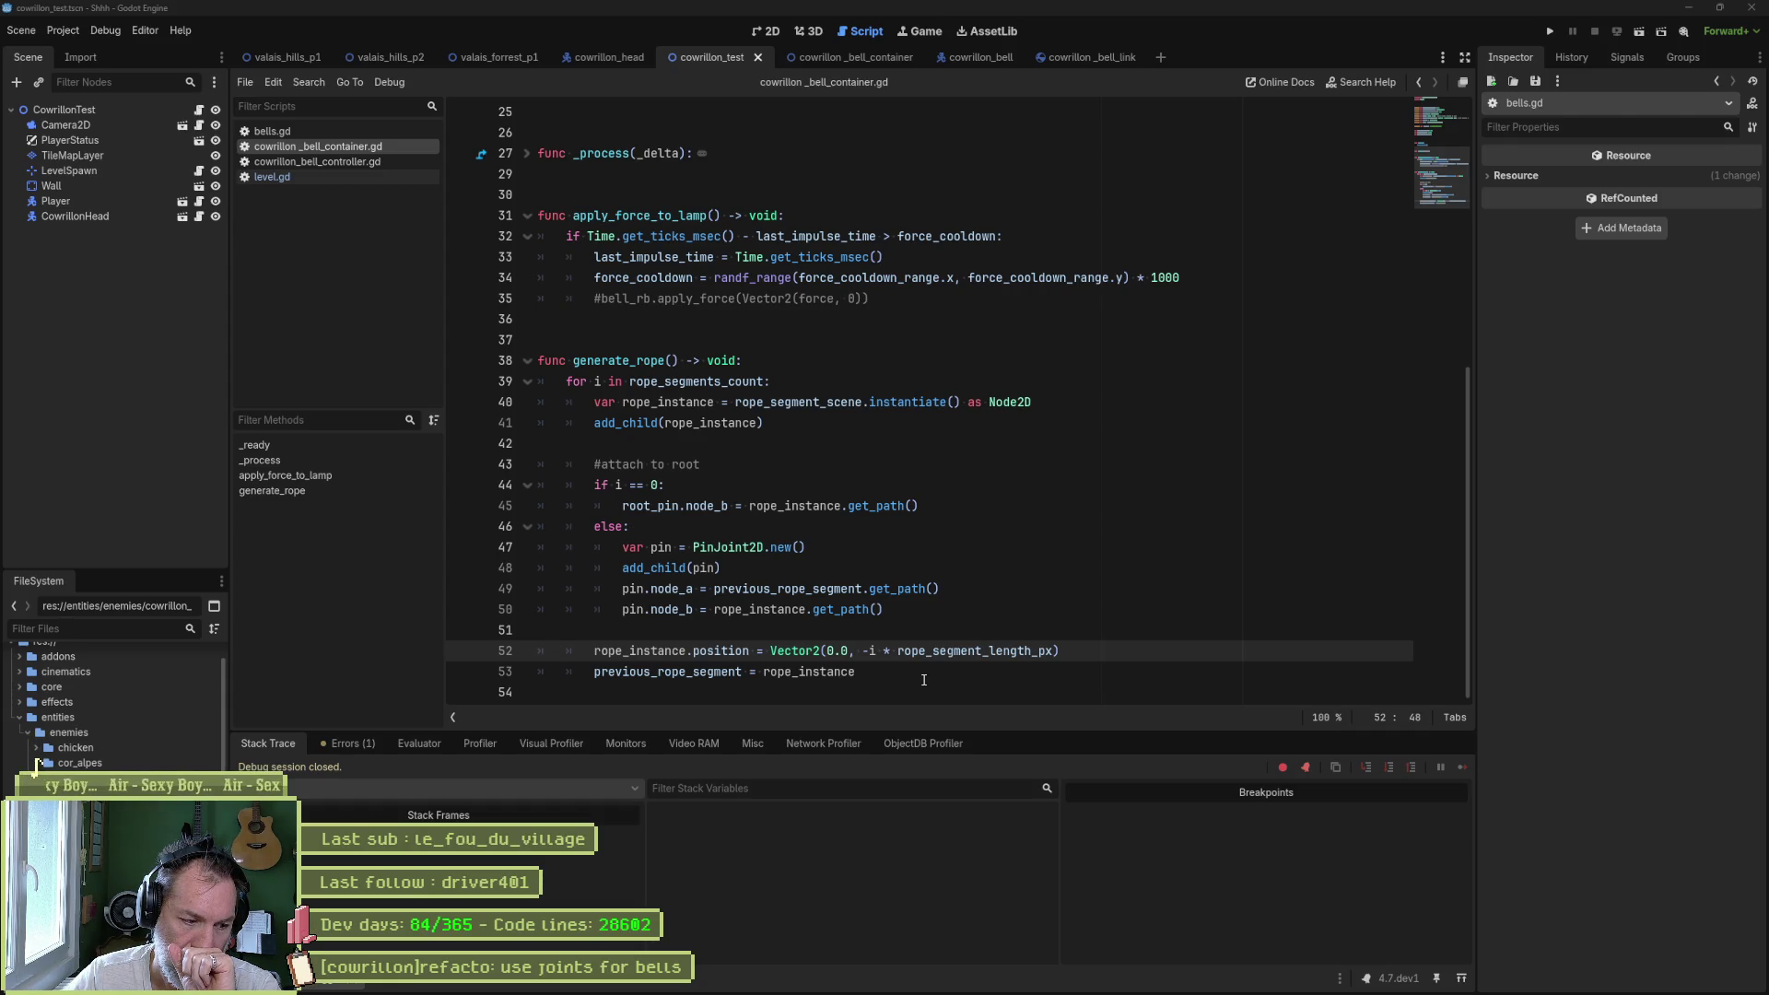
click(1071, 653)
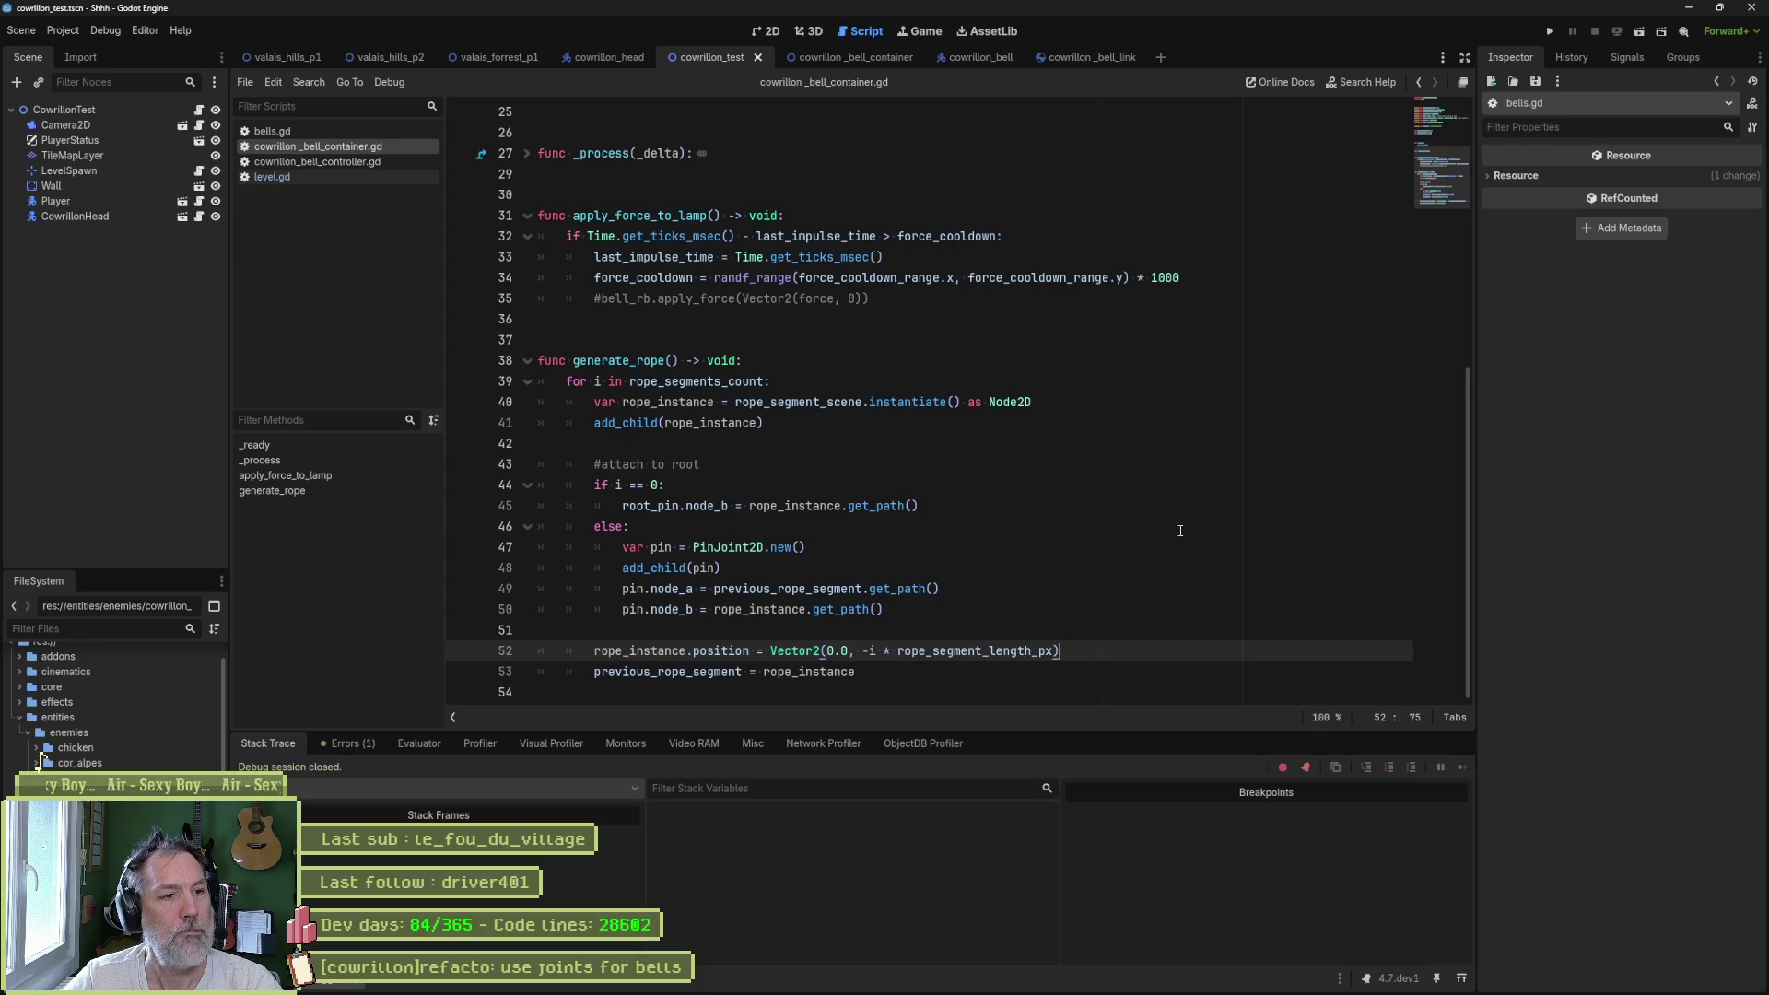
key(alt+Up)
key(alt+Up)
key(alt+Up)
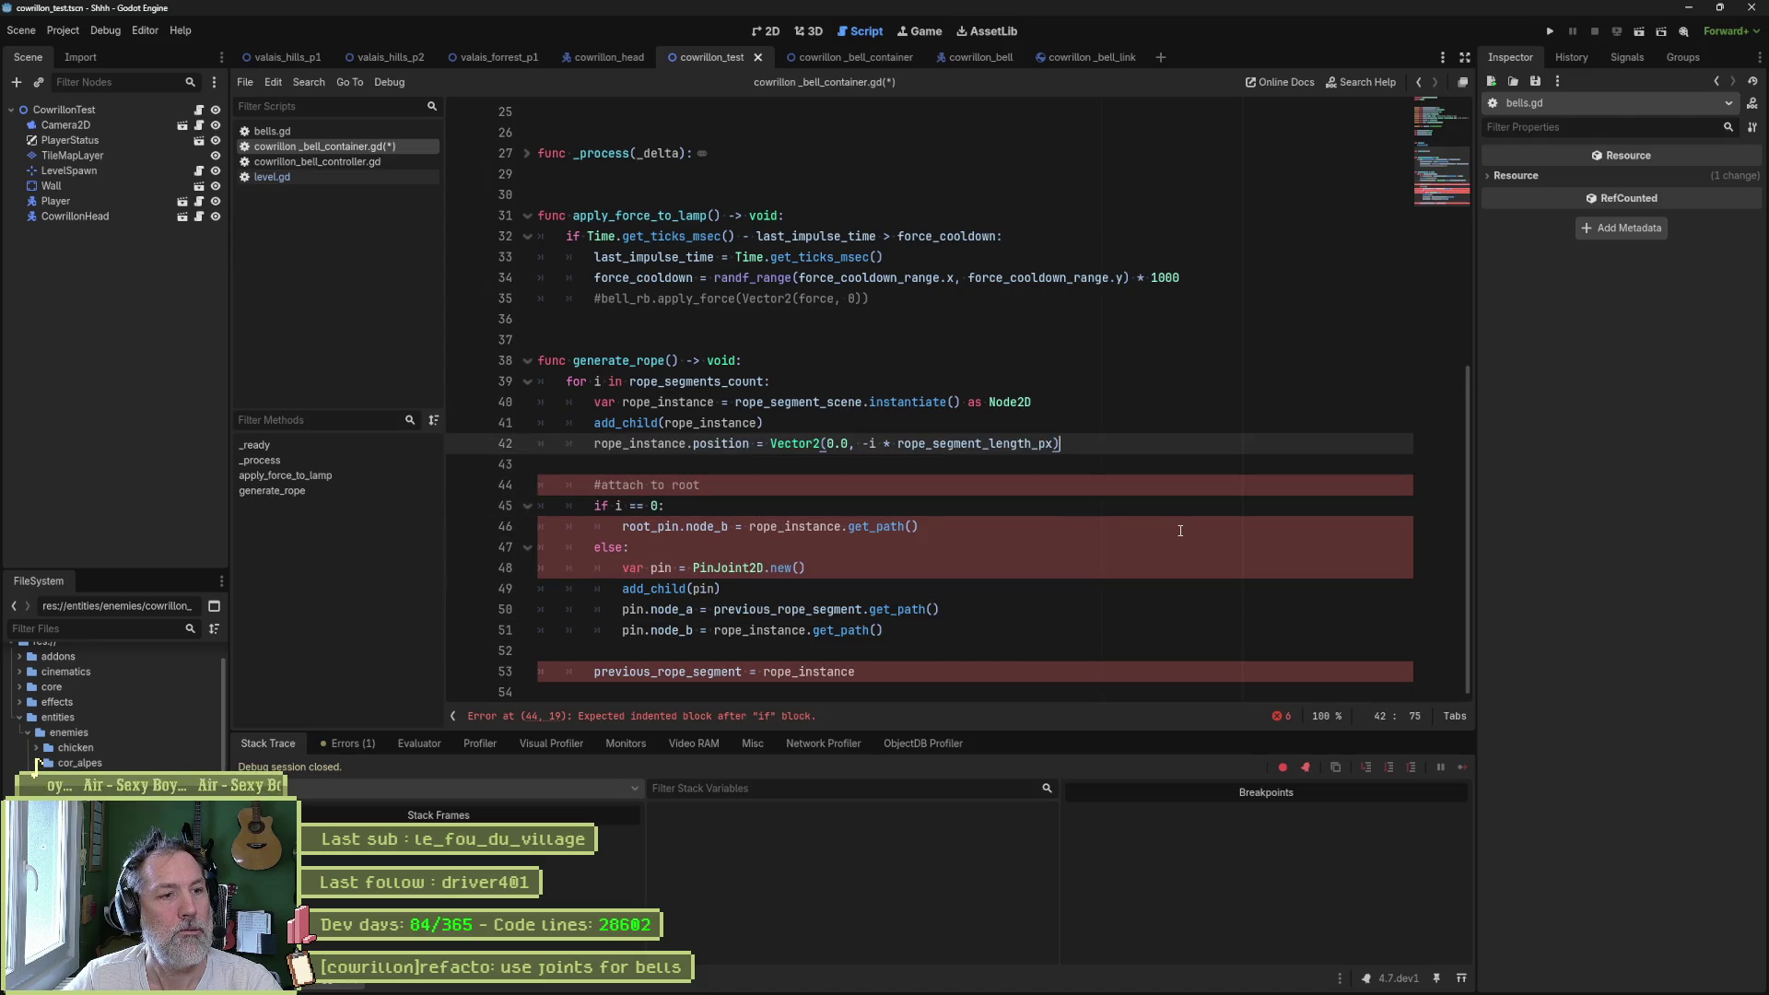
- Test-run the scene with the reordered position line, then stop it
key(F6)
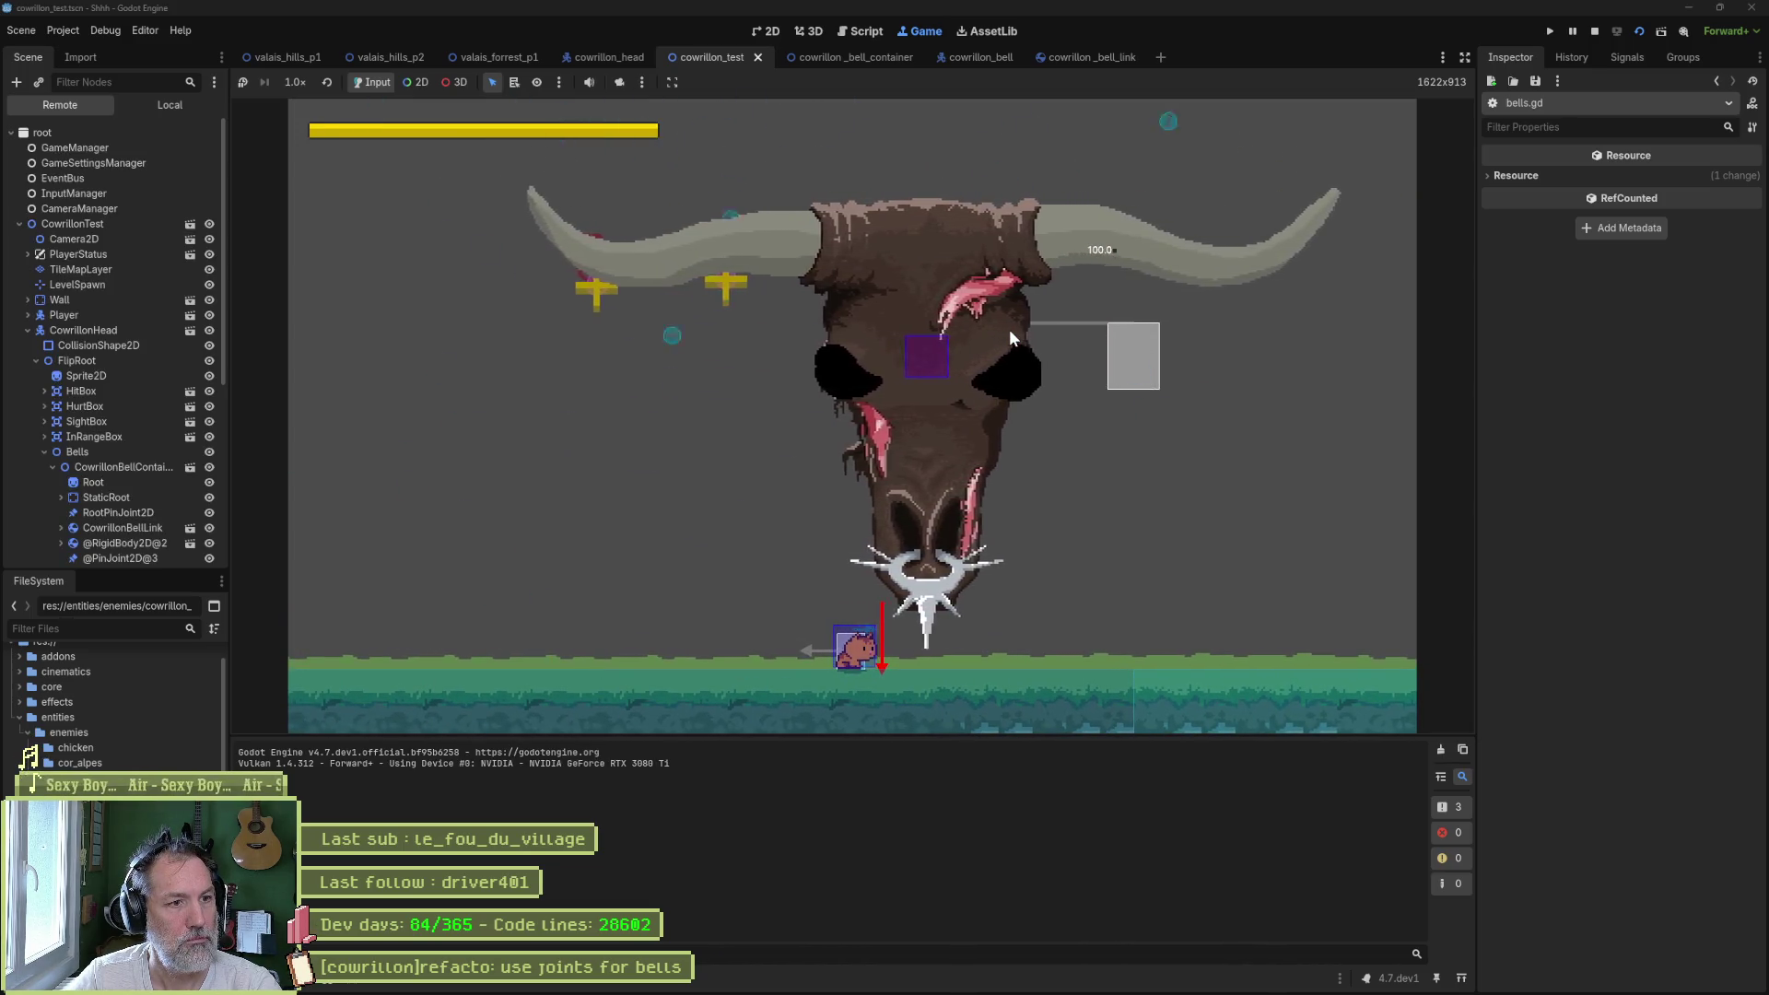
key(F8)
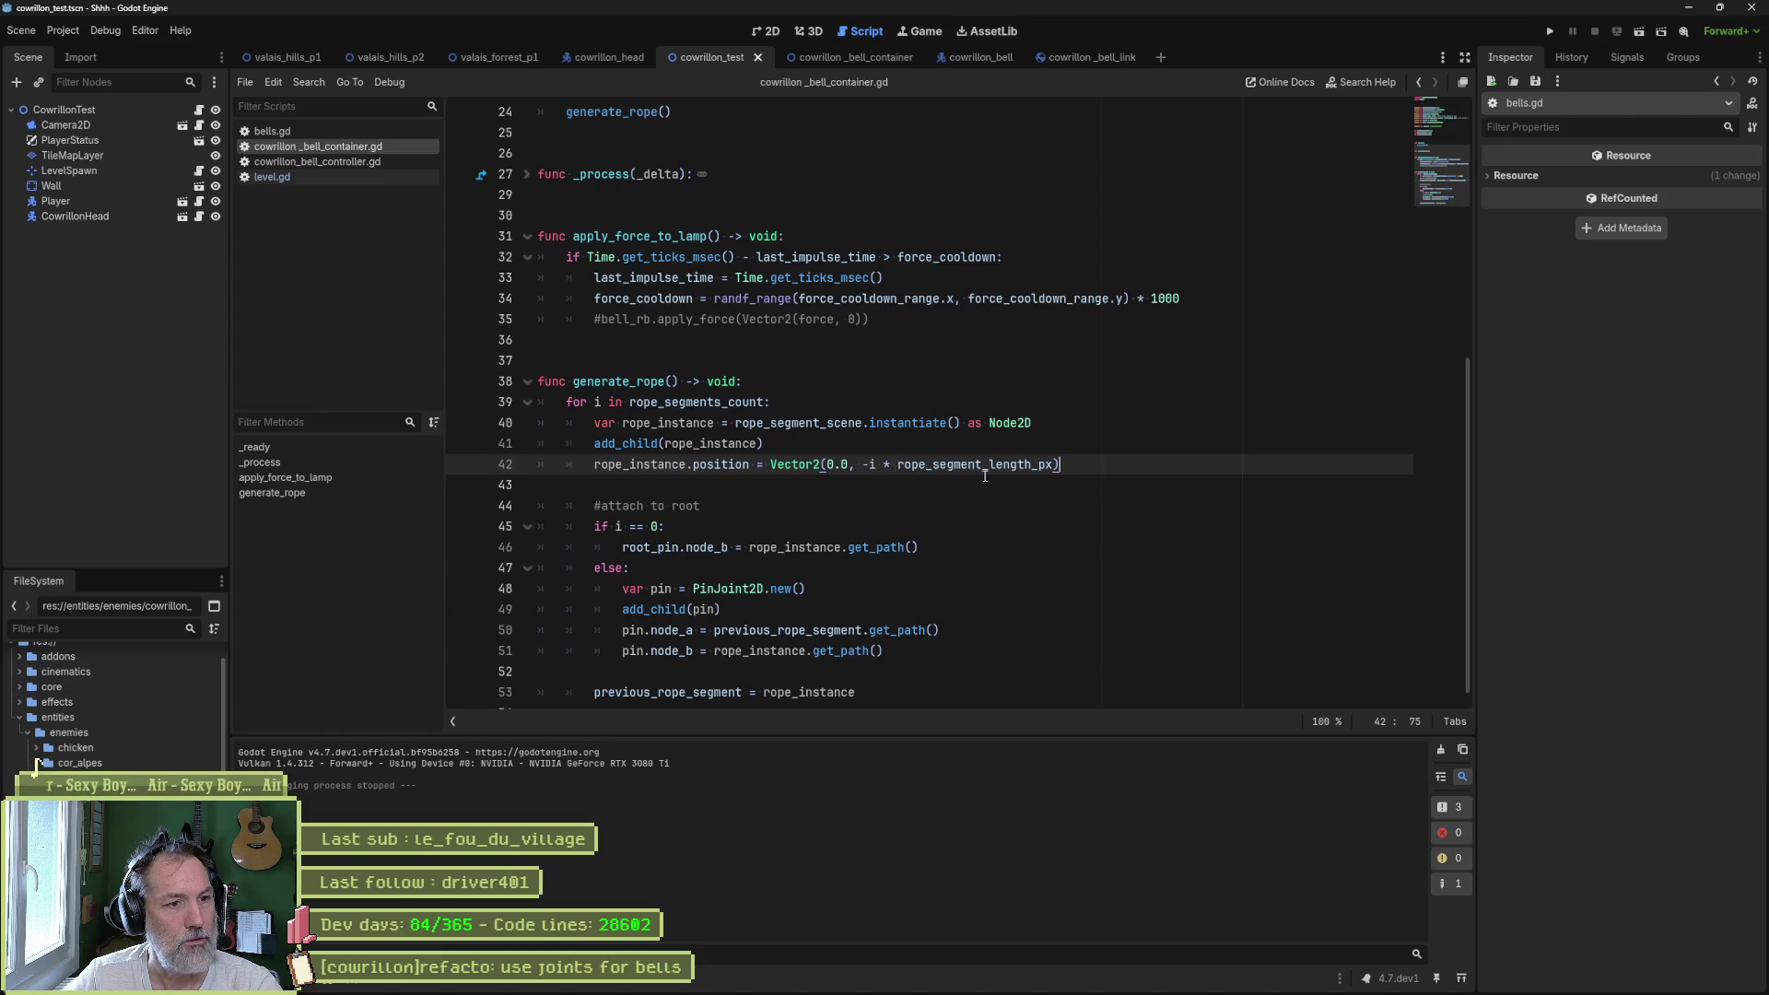
mouse_move(981, 473)
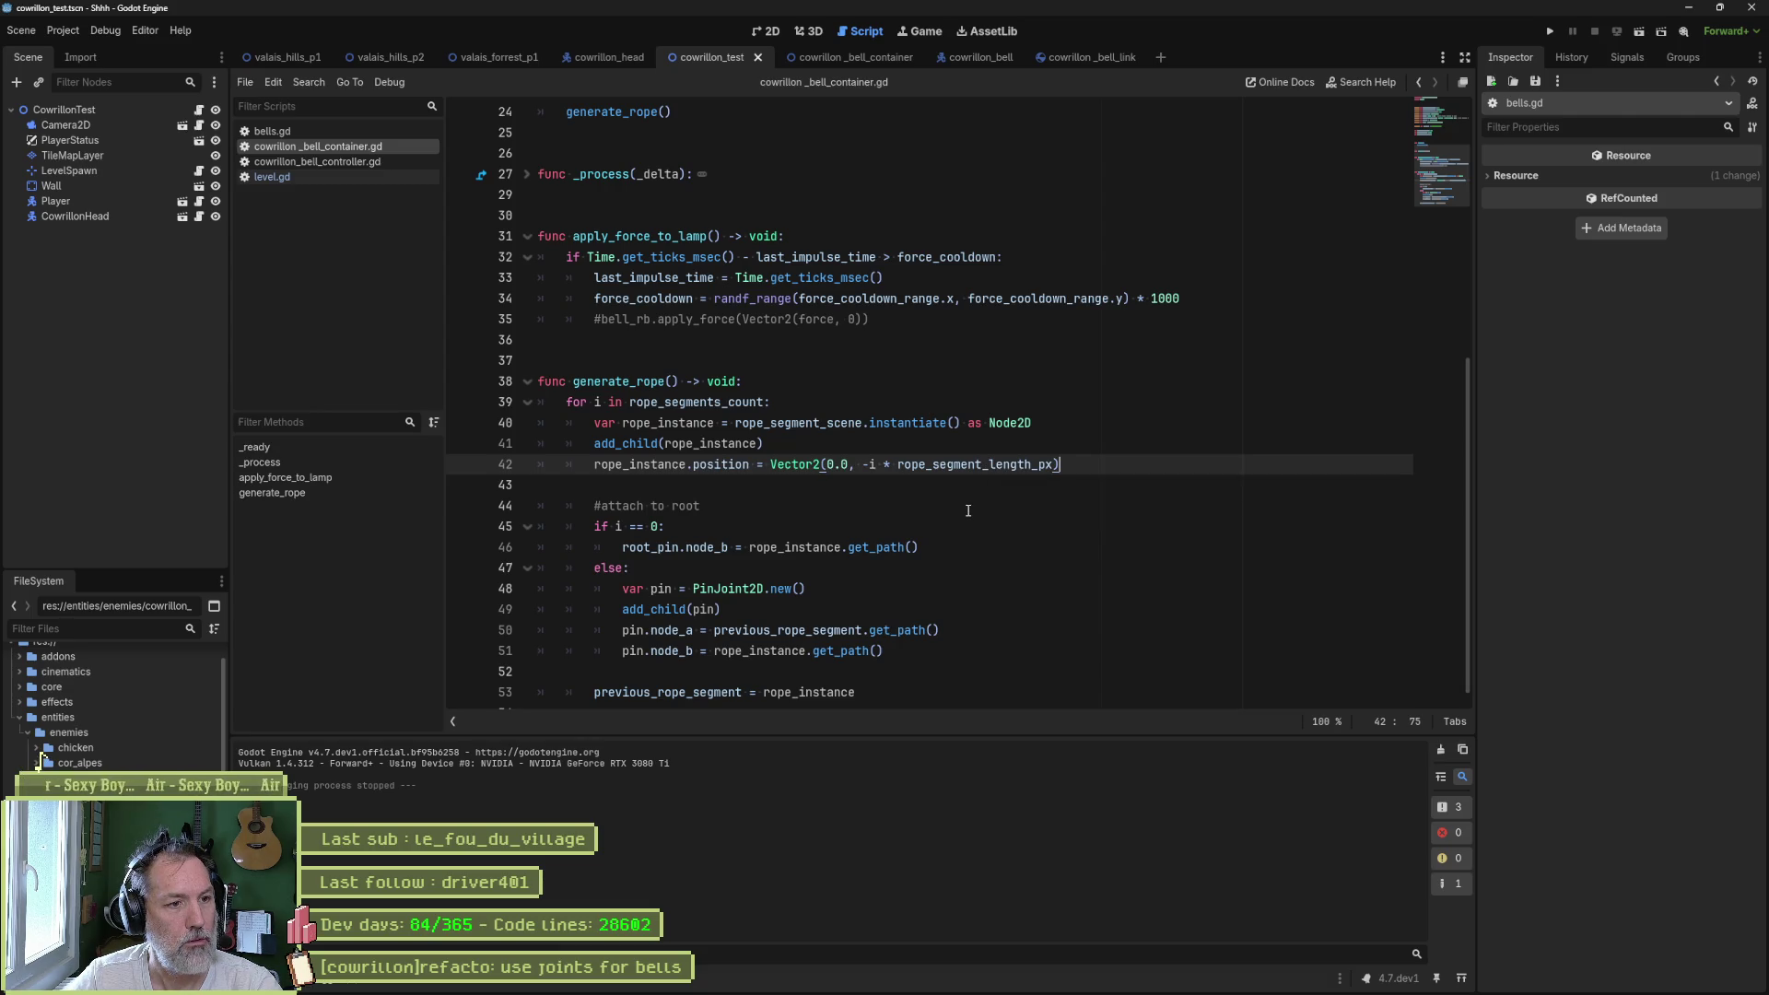
scroll(968, 510, down, 1)
- Review the rope_instance and pin uses, then move the position assignment back down
double_click(652, 448)
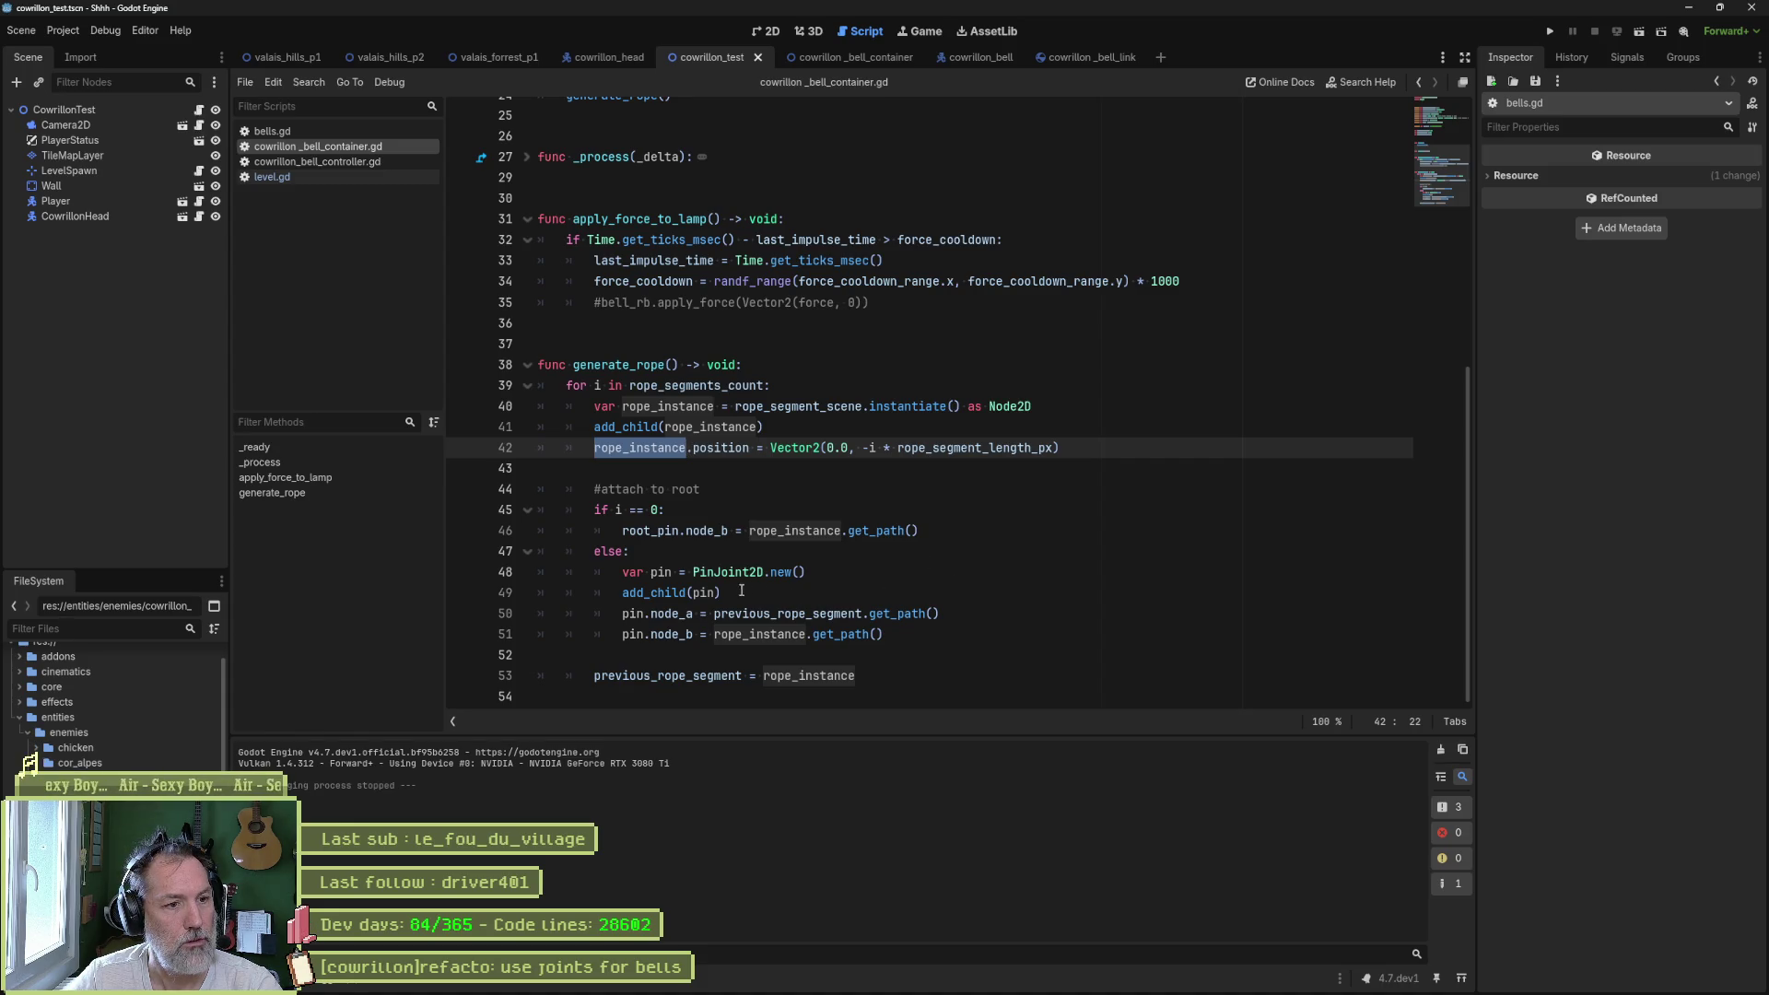
double_click(673, 573)
mouse_move(745, 566)
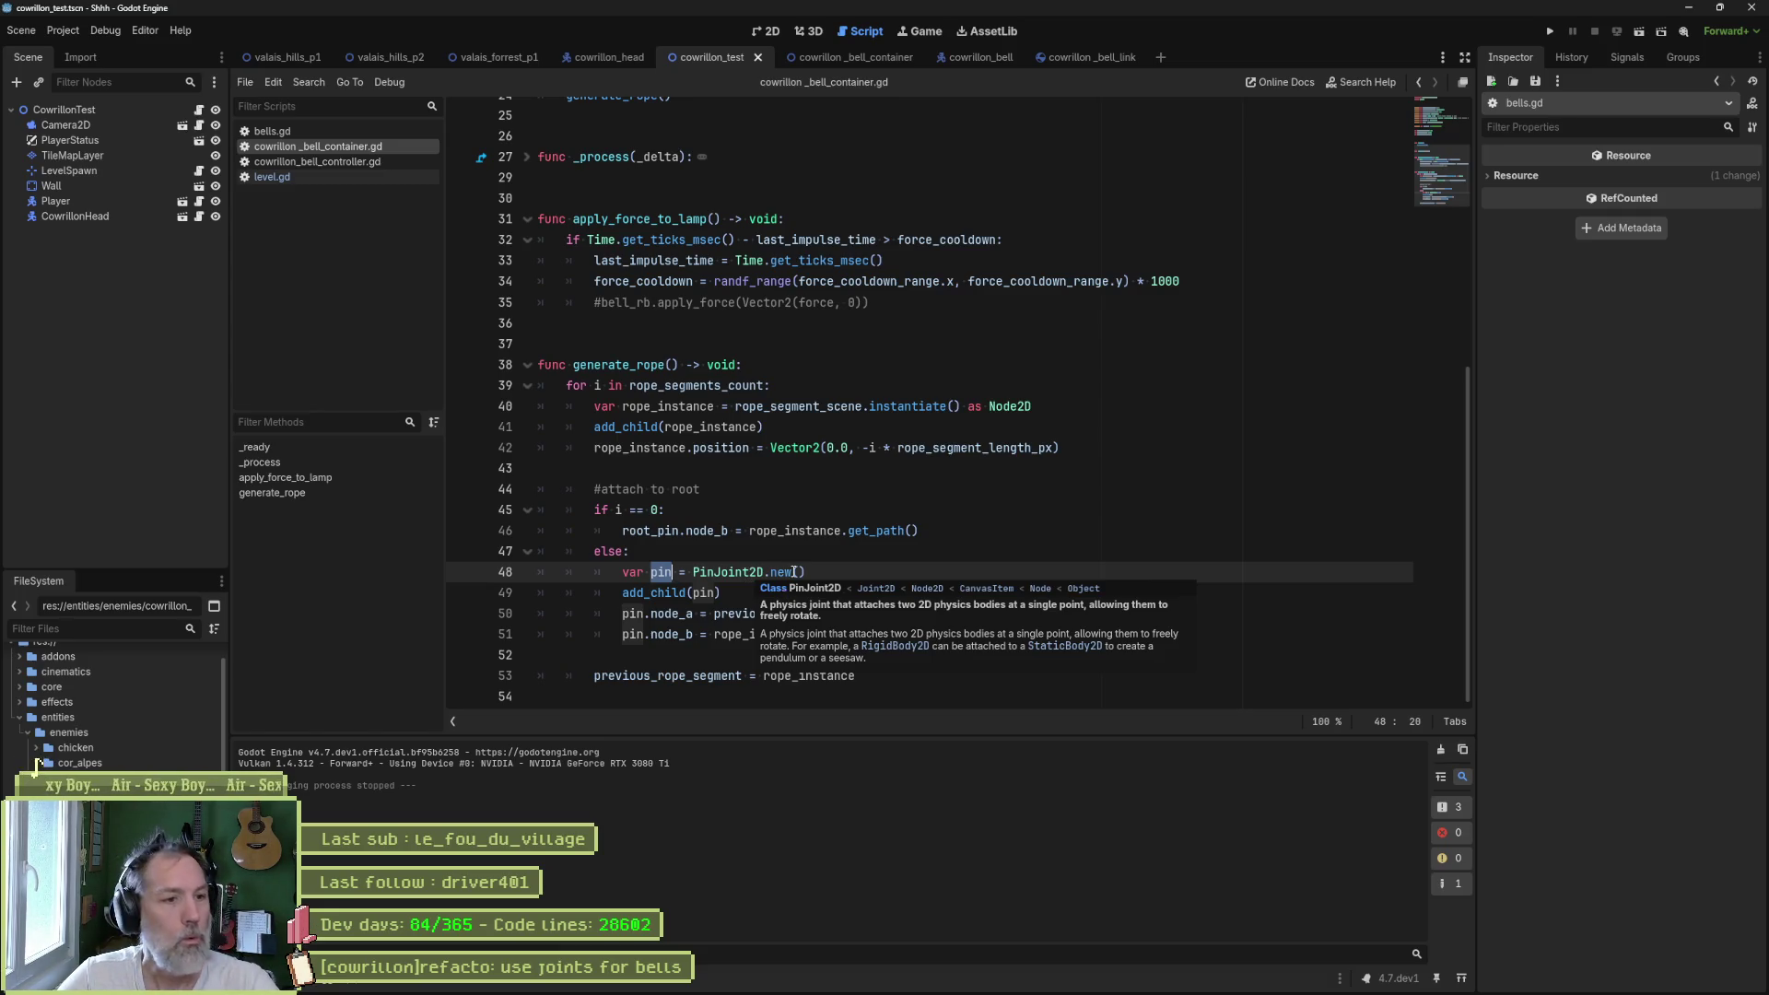
click(765, 550)
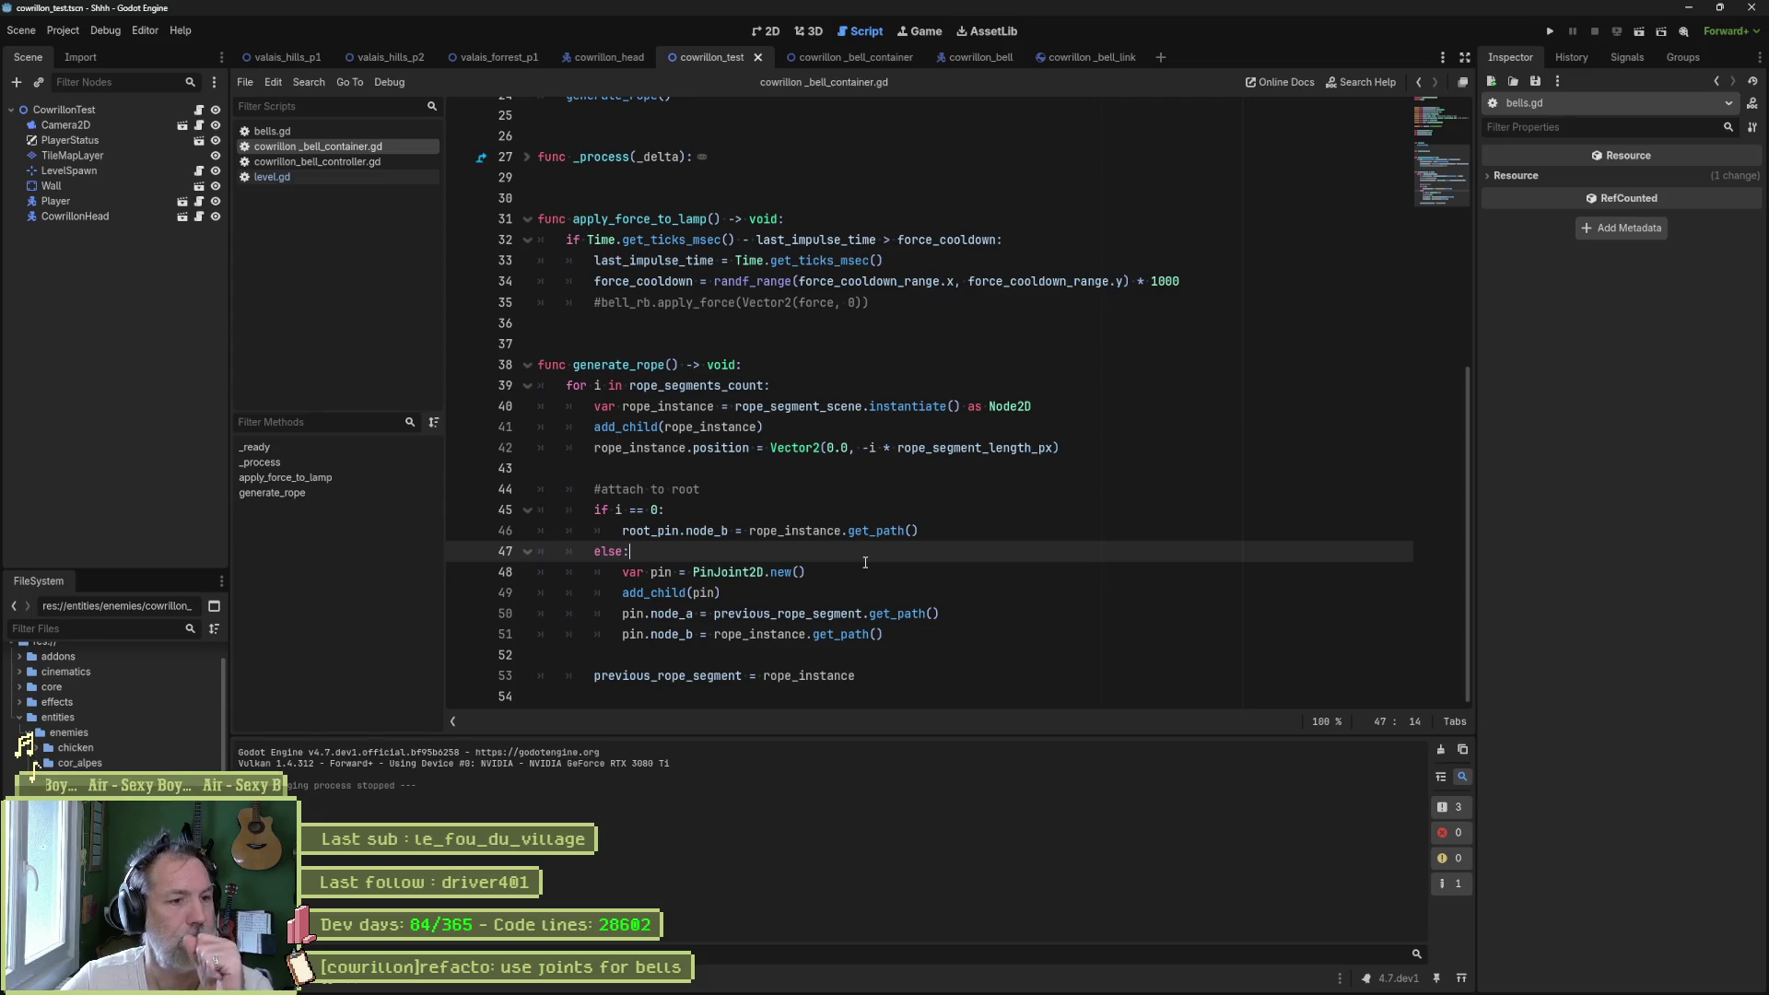
click(1080, 446)
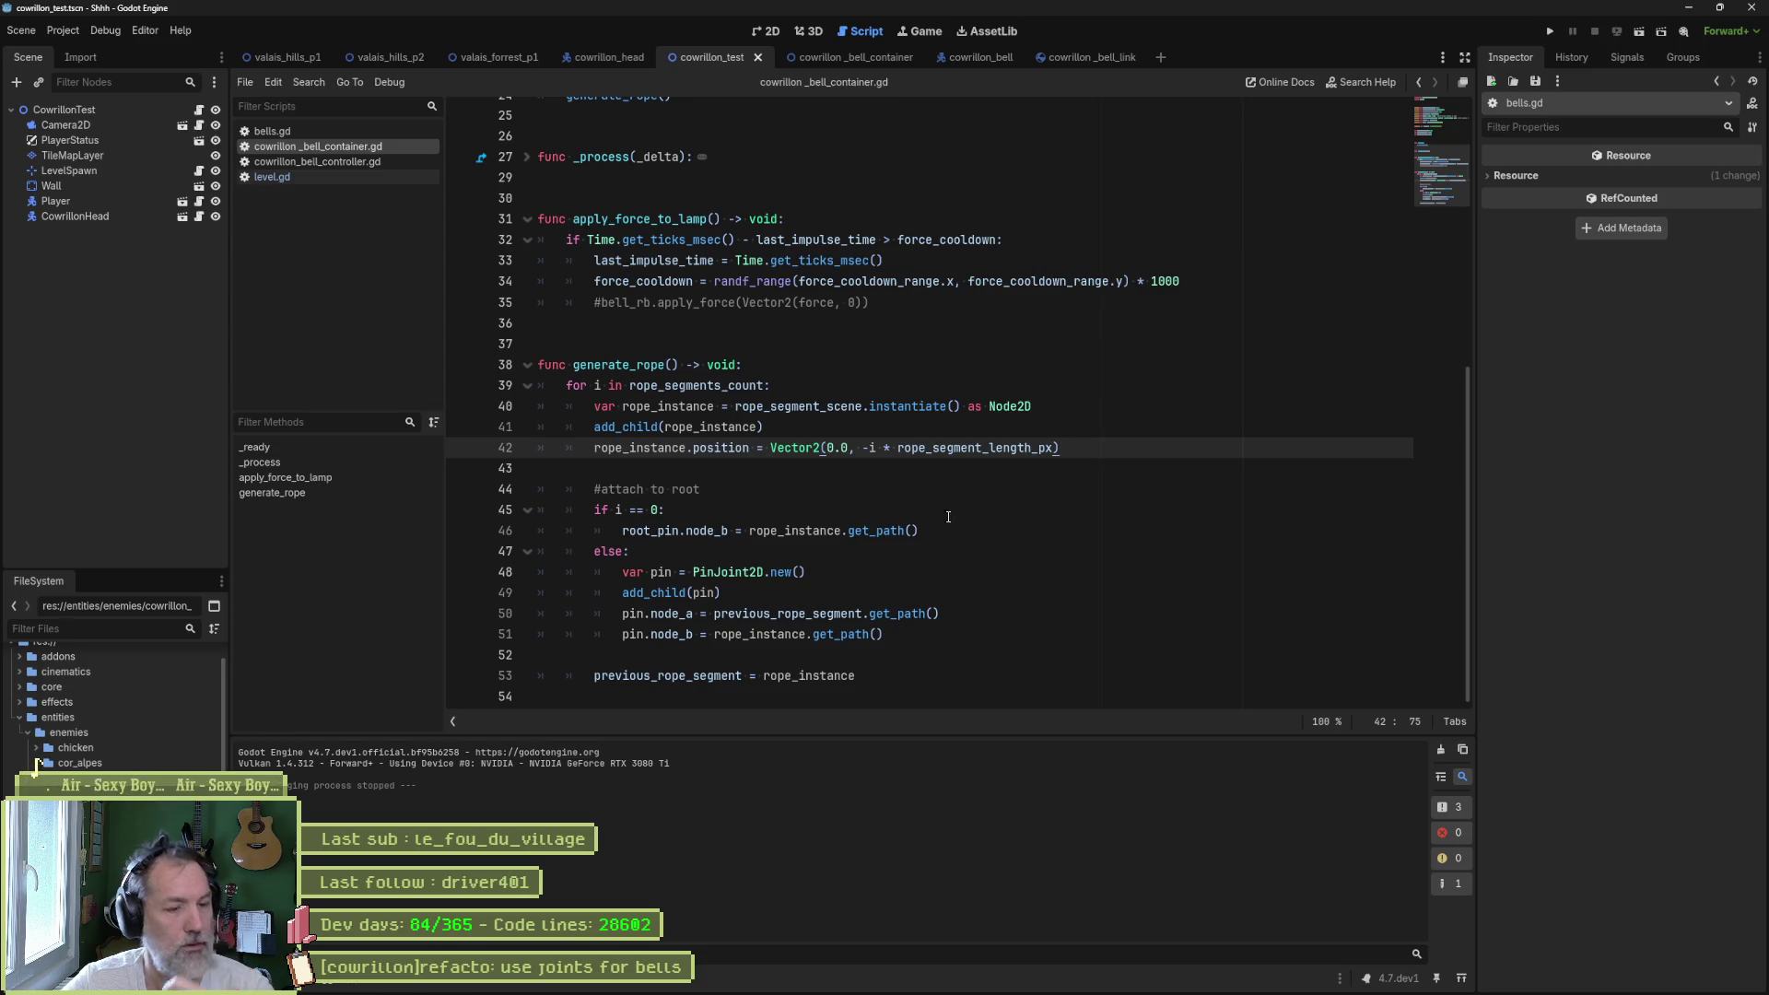
key(alt+Down)
key(alt+Down)
key(alt+Down)
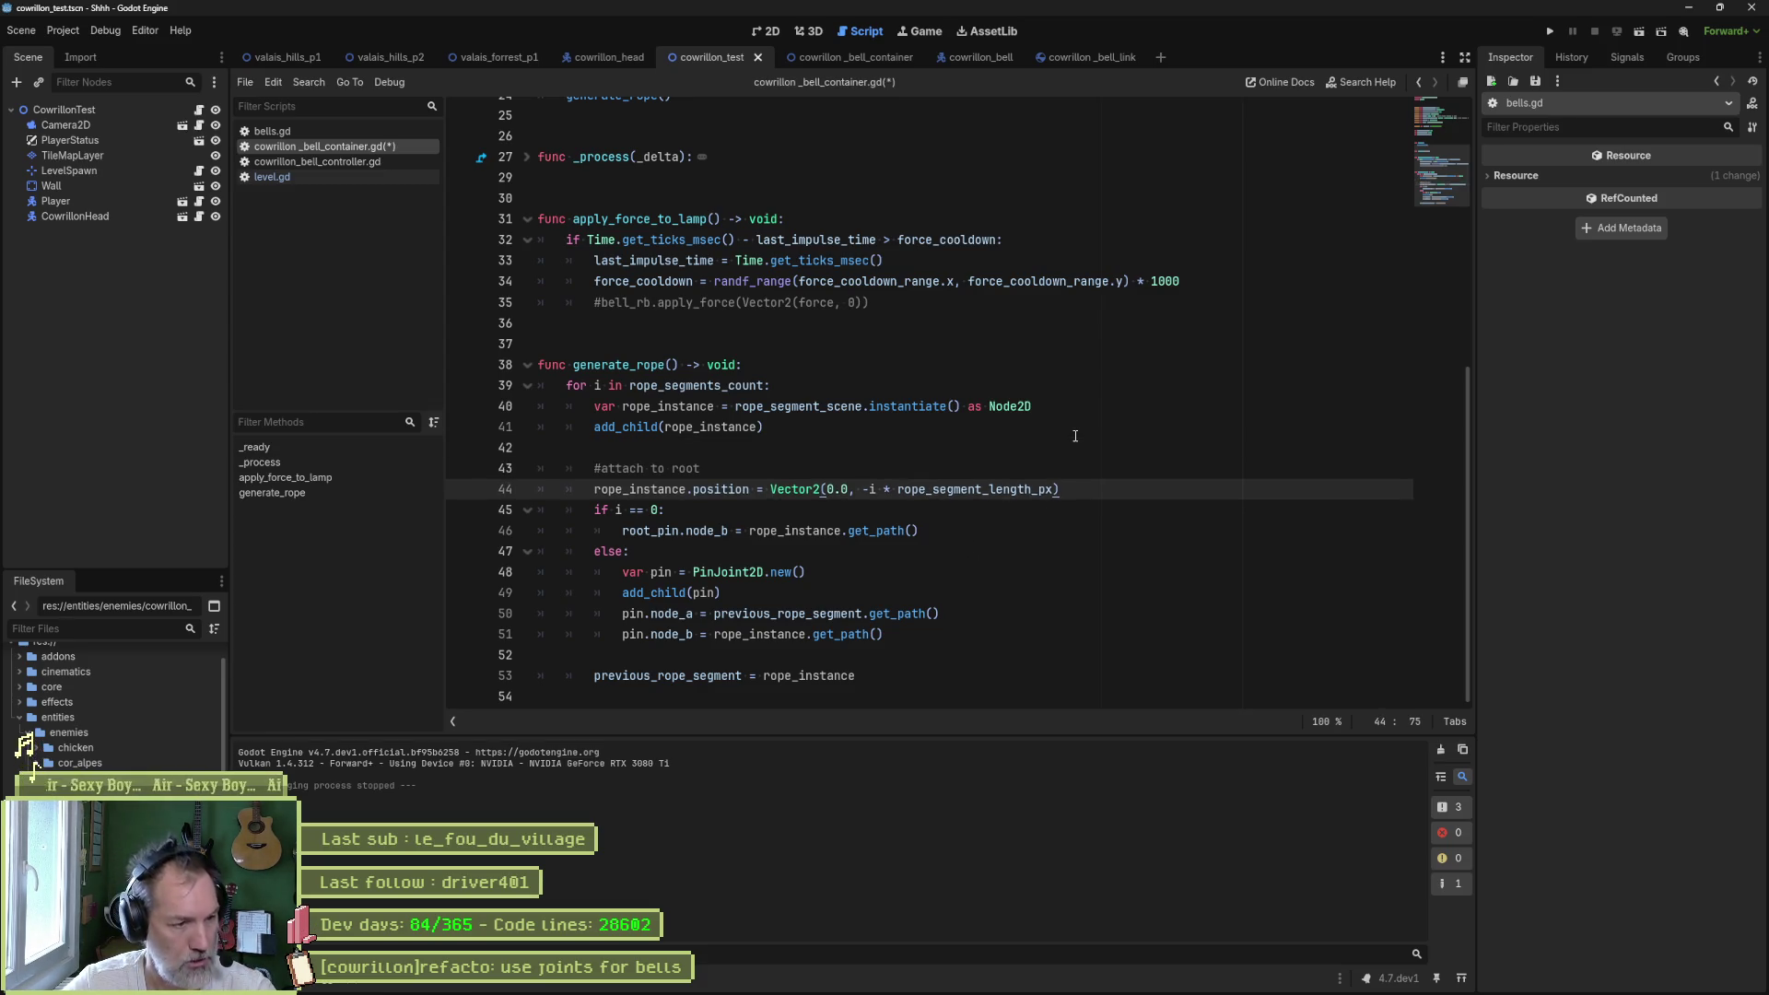
- Move the position line below the pin-joint block, delete "i * " from the offset, and test-run
key(alt+Down)
key(alt+Down)
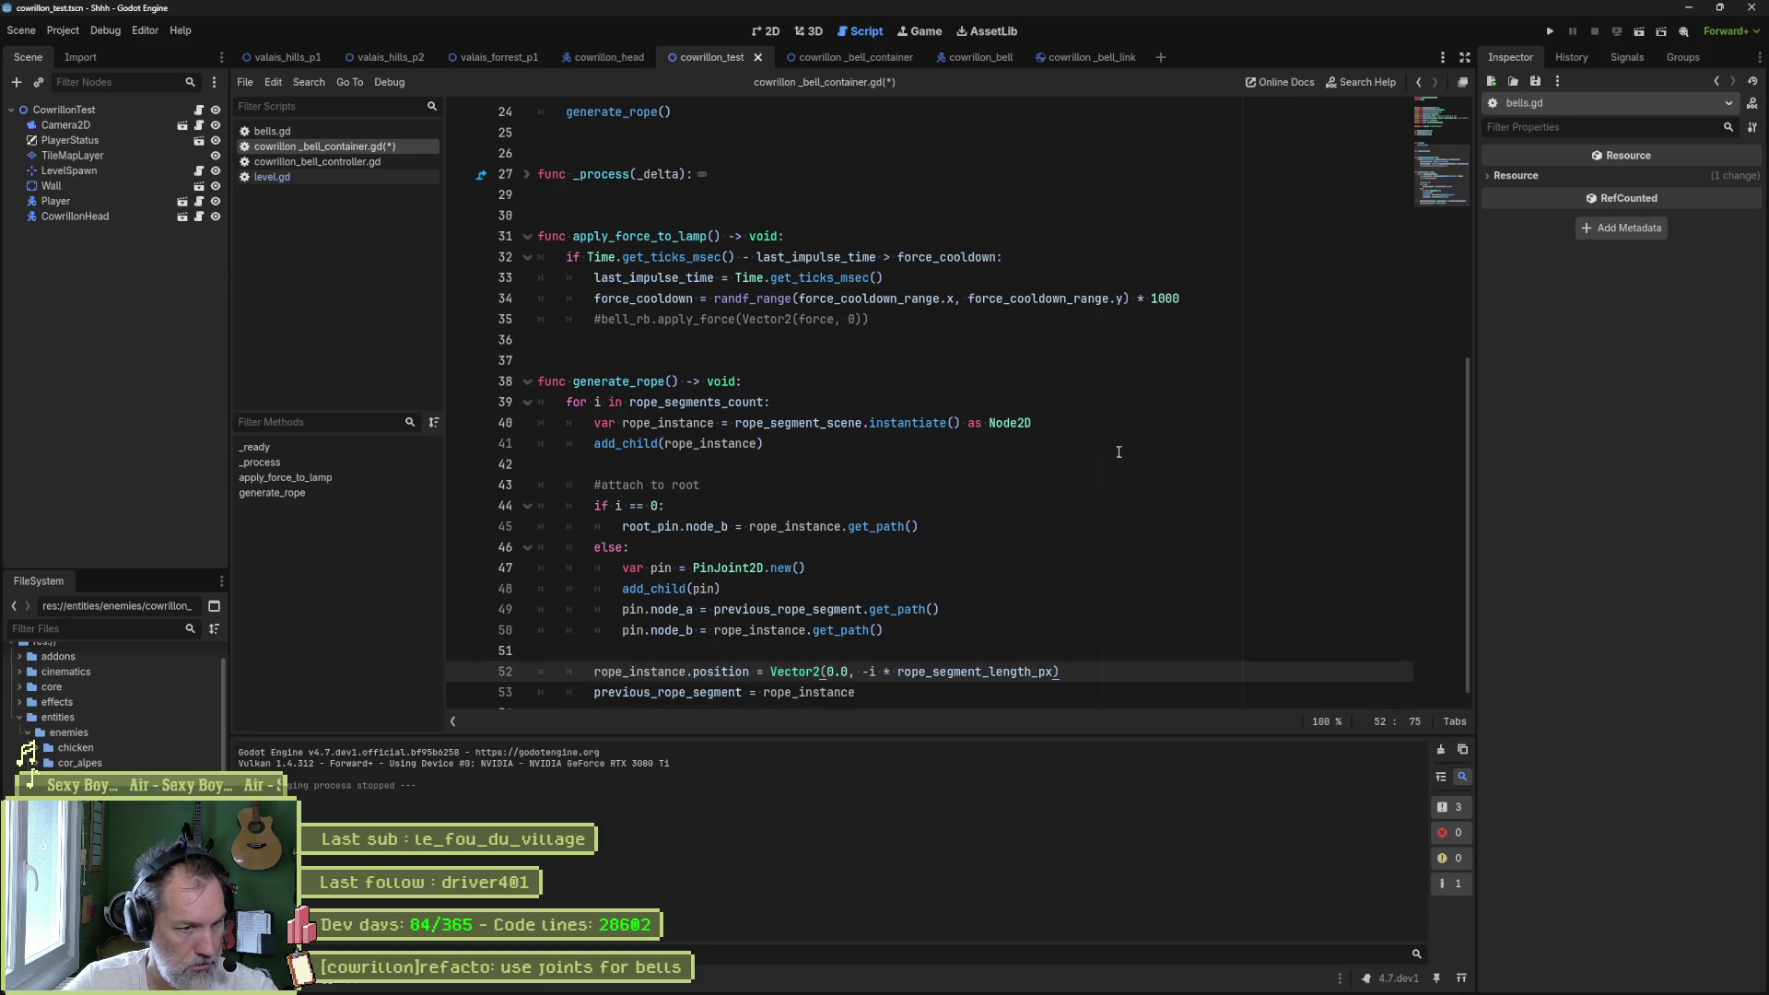
mouse_move(878, 672)
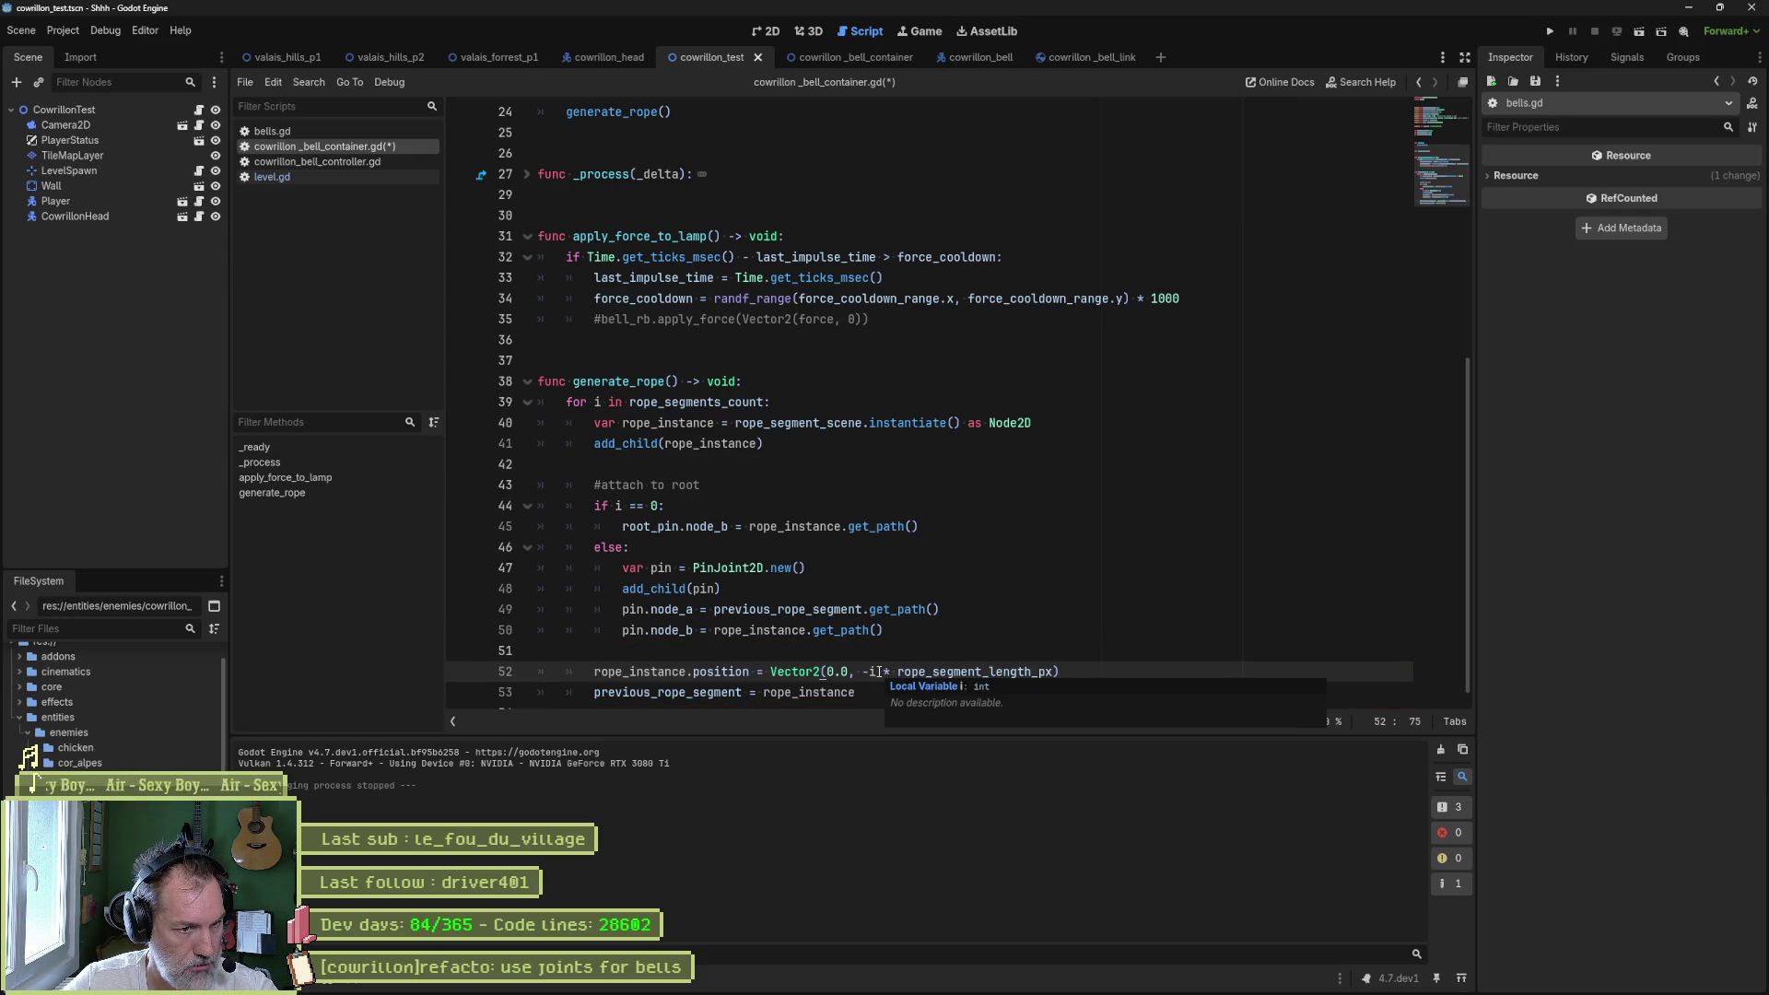
drag(870, 671, 898, 674)
key(Delete)
key(F6)
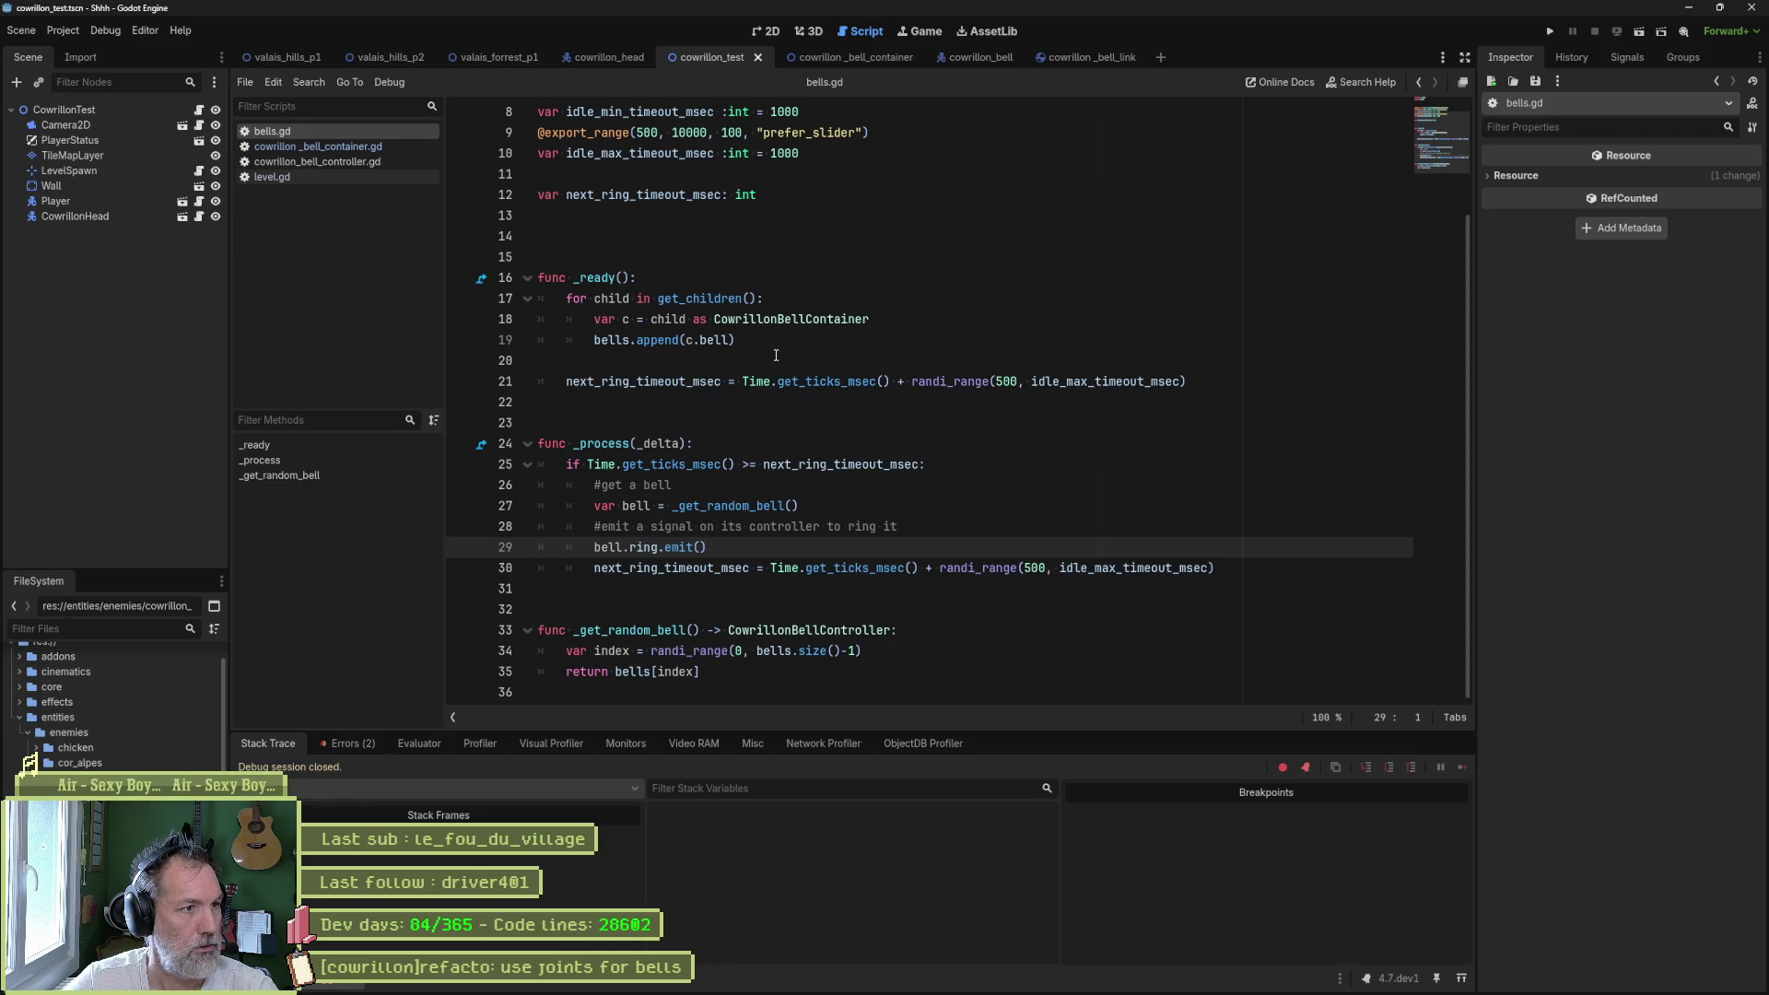
- Reopen the bell container script, check the bell_scene export, and go to the loop's end
click(371, 149)
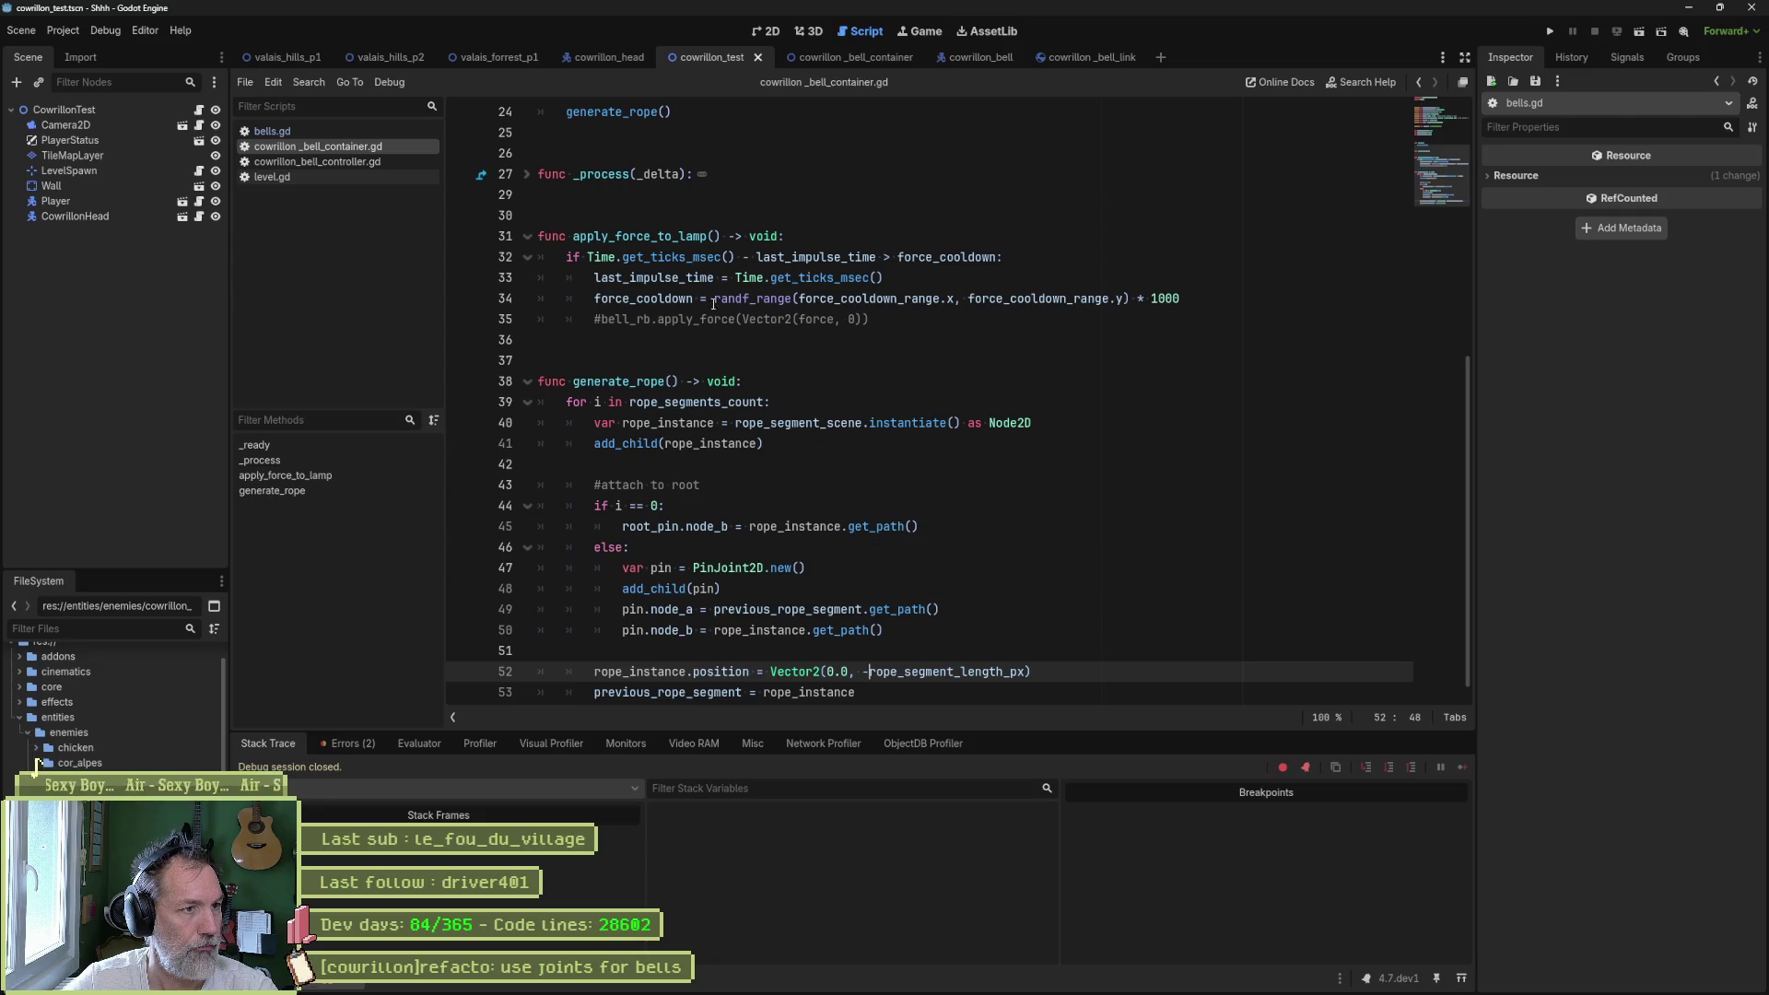
scroll(832, 377, up, 6)
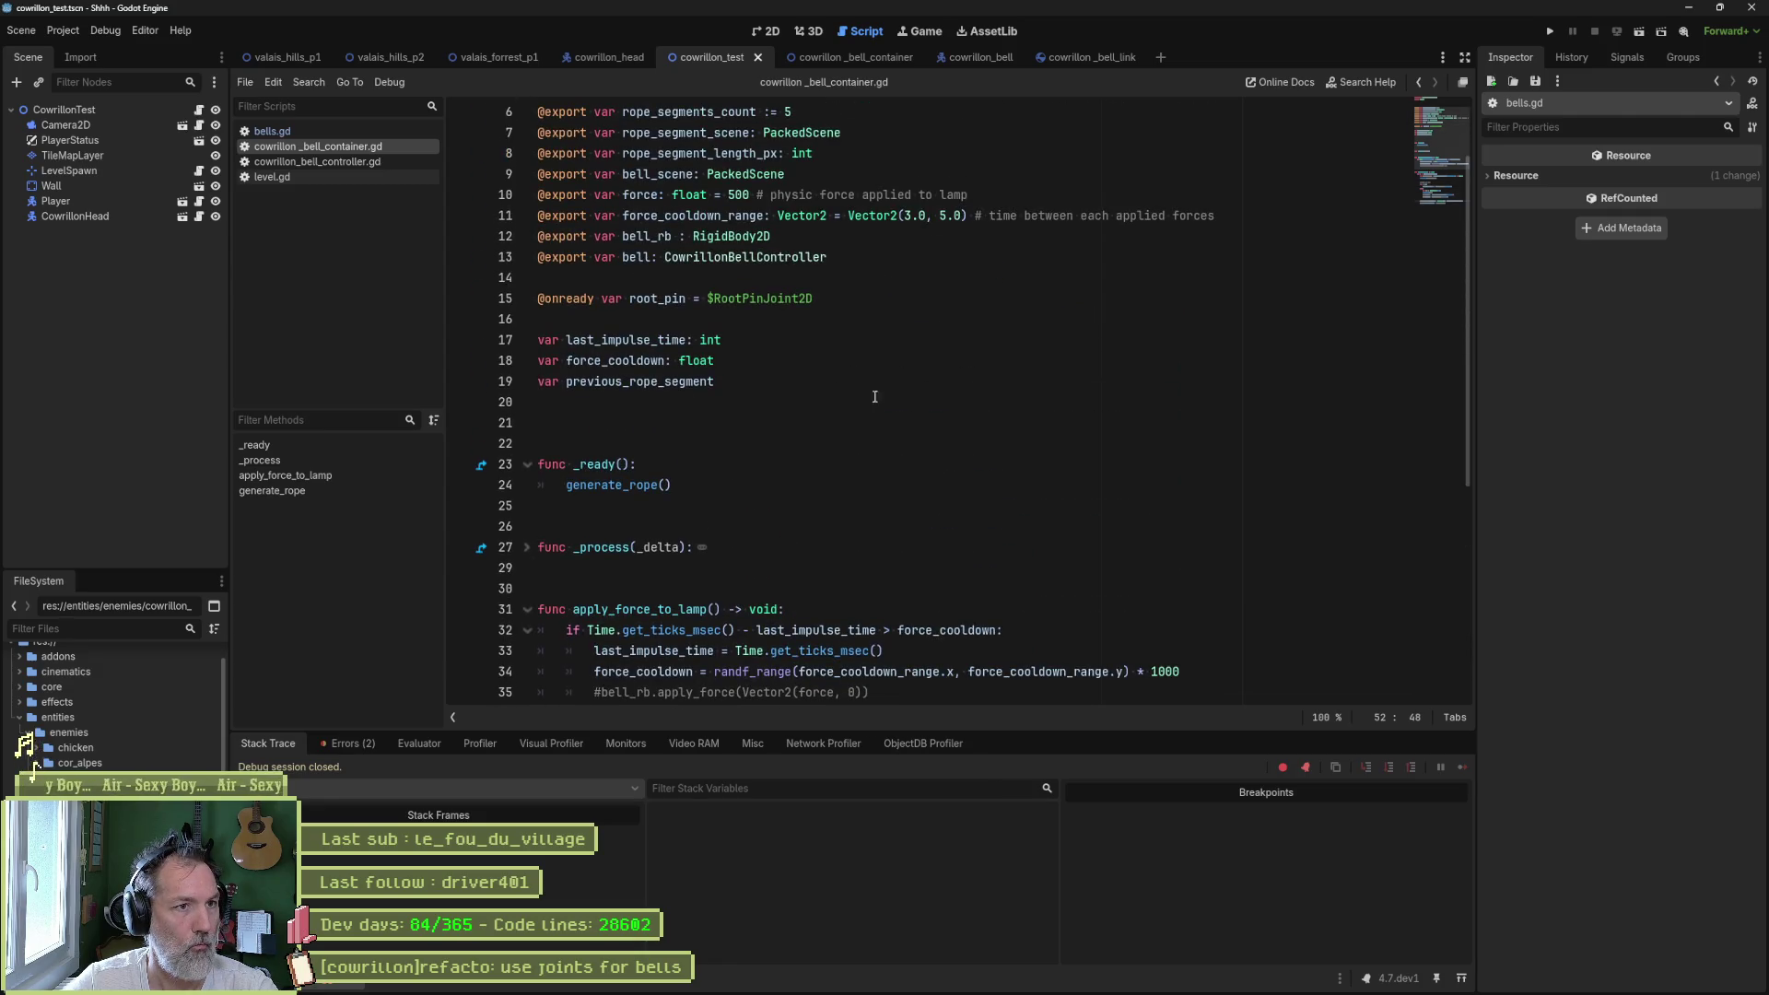
double_click(677, 175)
scroll(857, 465, down, 6)
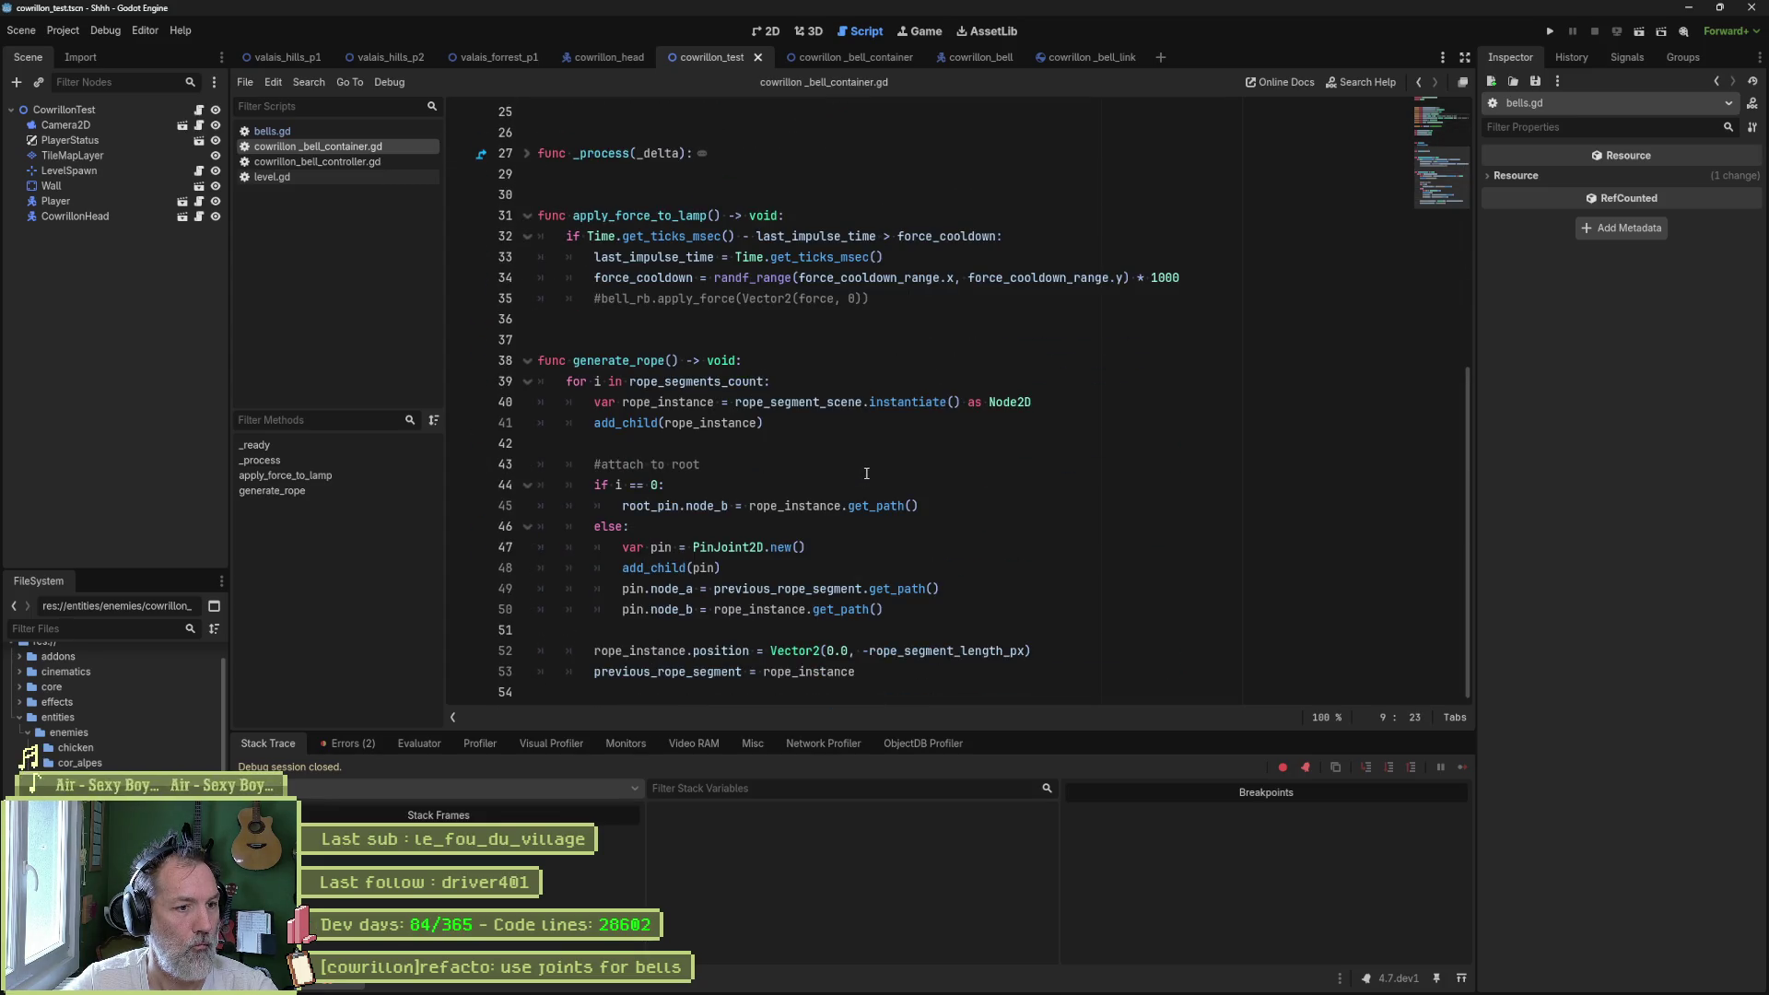
click(945, 673)
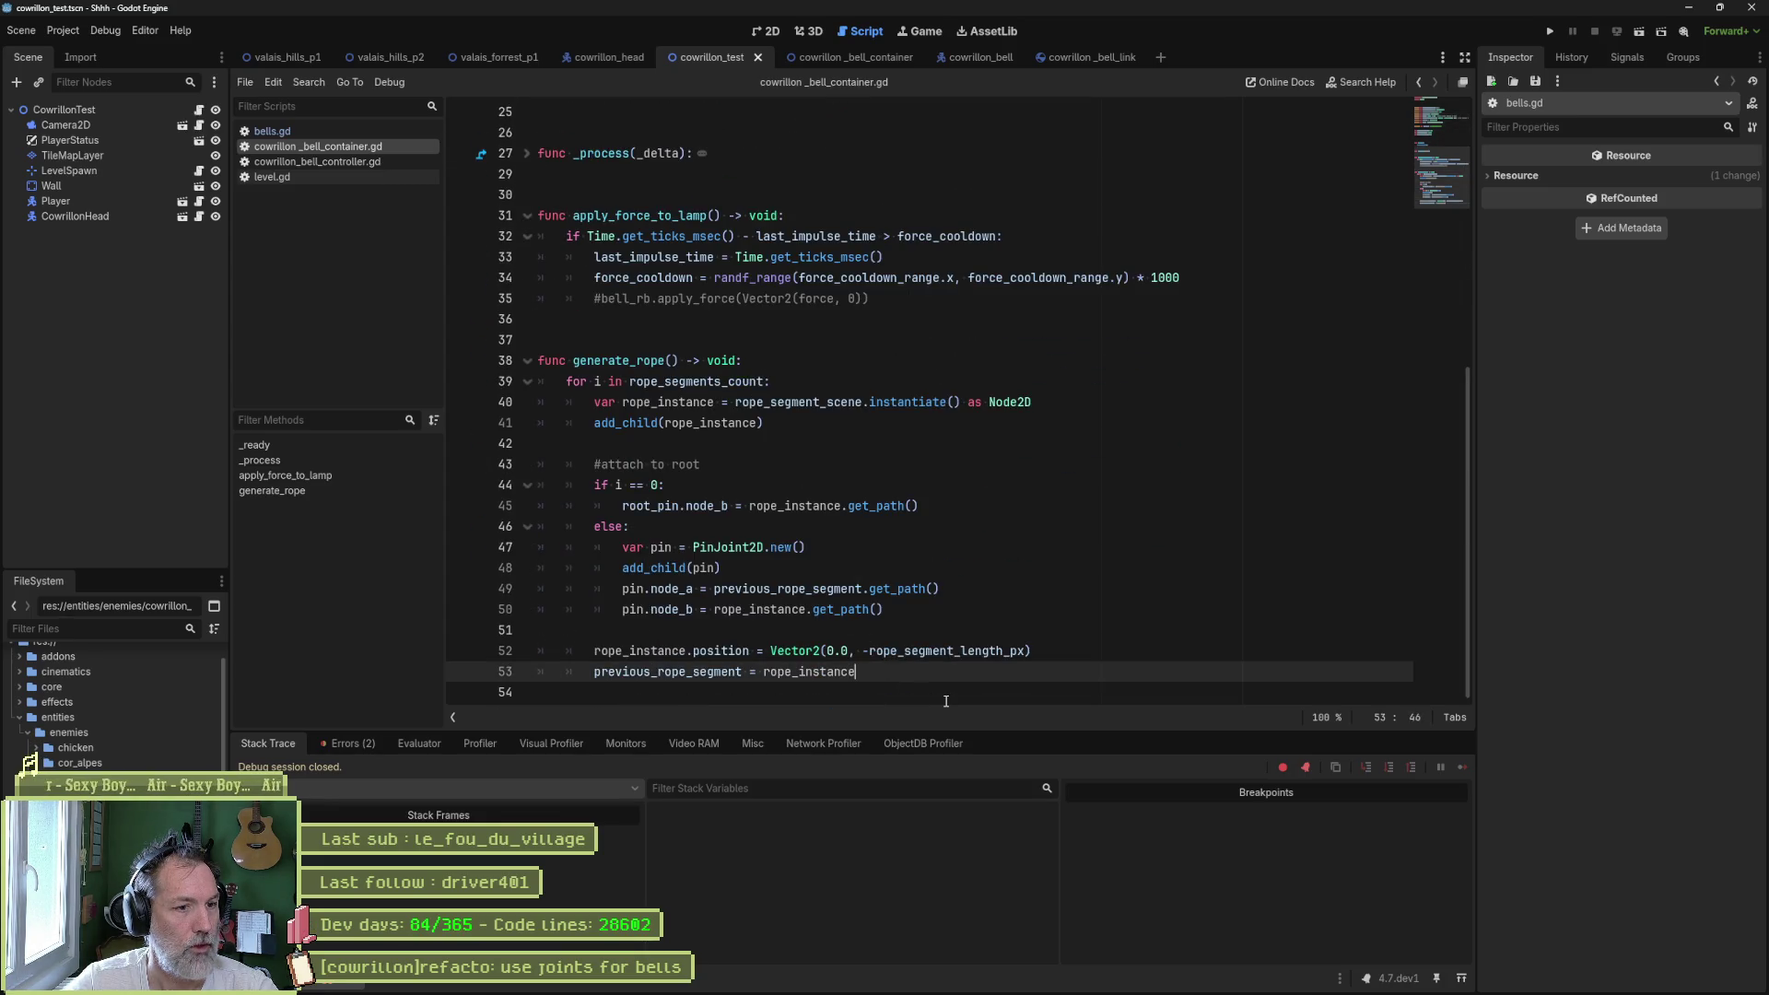
- After the rope loop, add "var bell = bell_scene.instantiate()" and "add_child(bell)"
key(Return)
key(BackSpace)
key(Return)
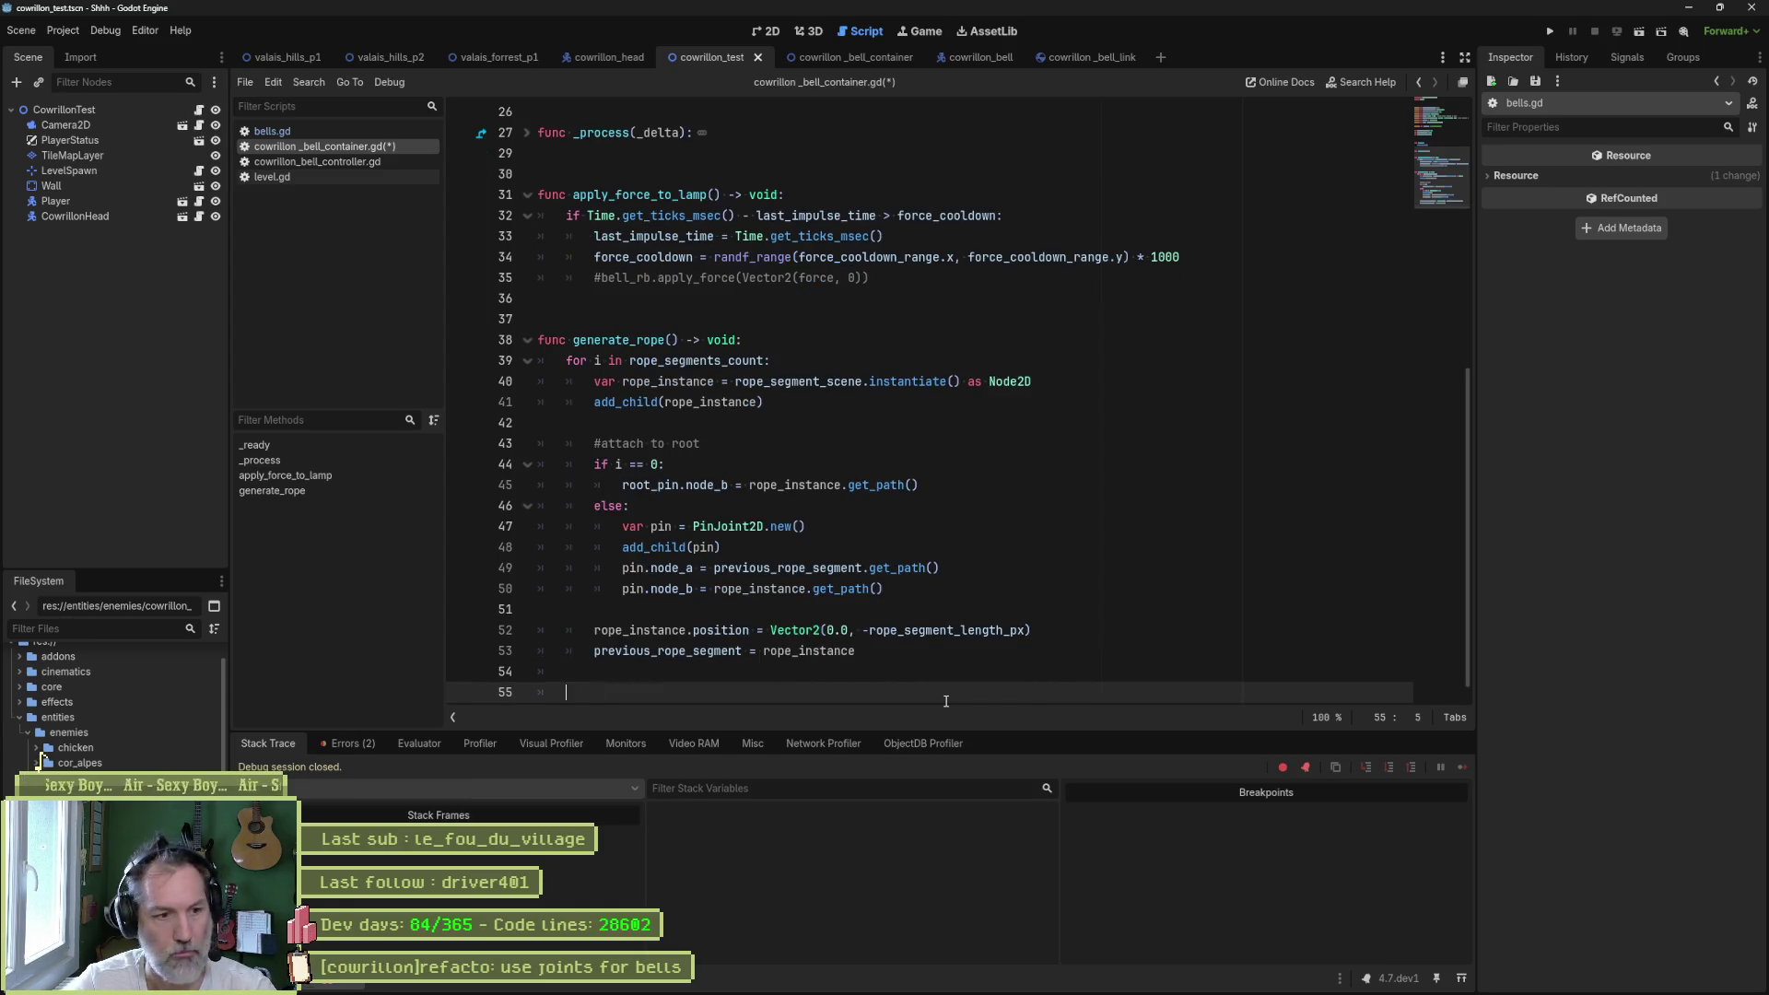
text(var be)
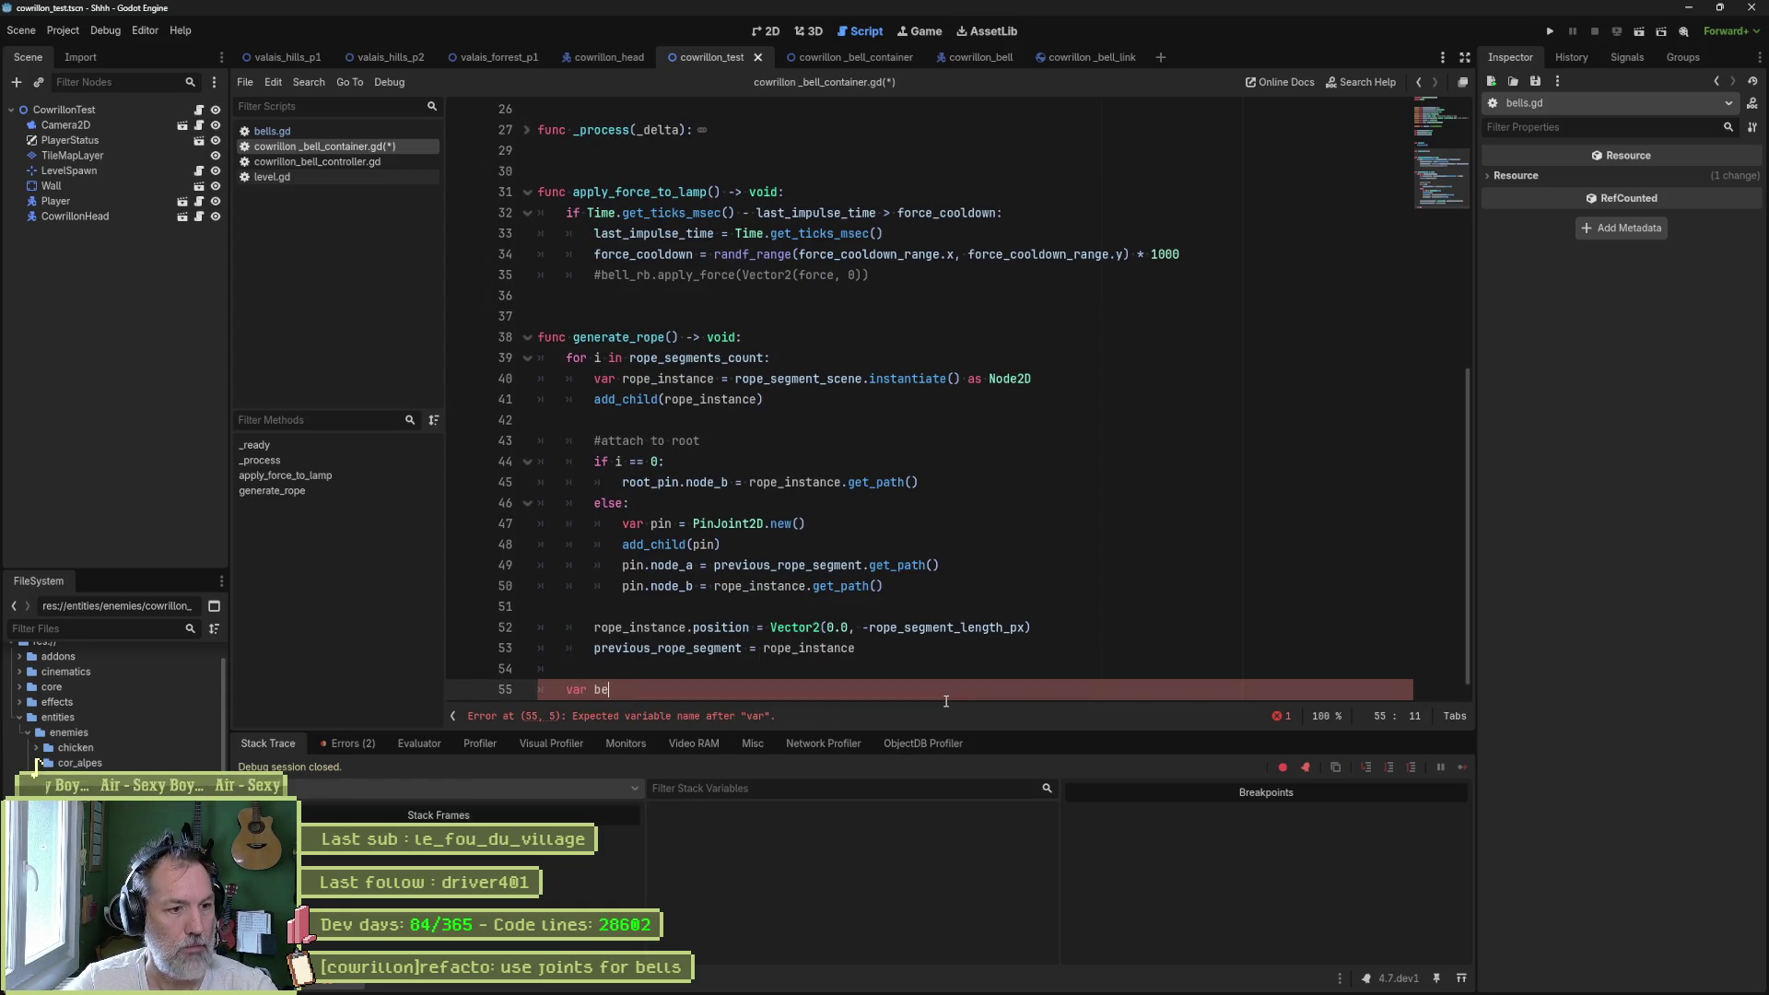
text(ll = bell_scene.)
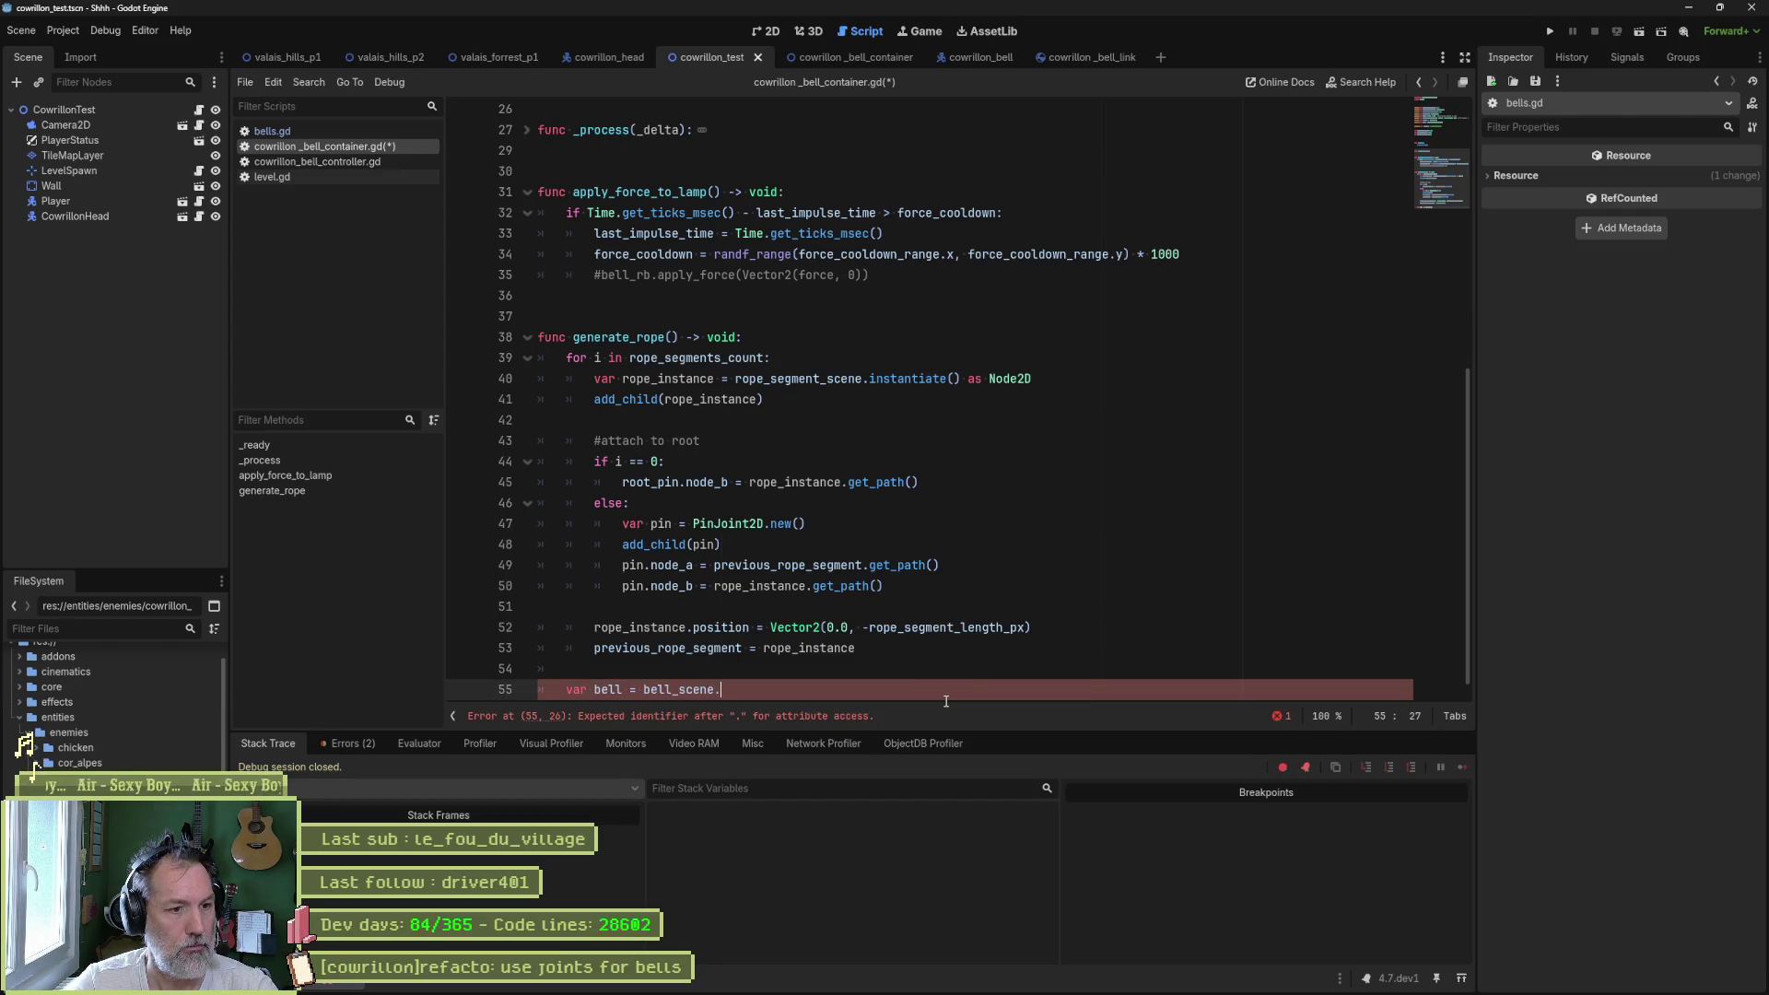
text(ins)
key(Return)
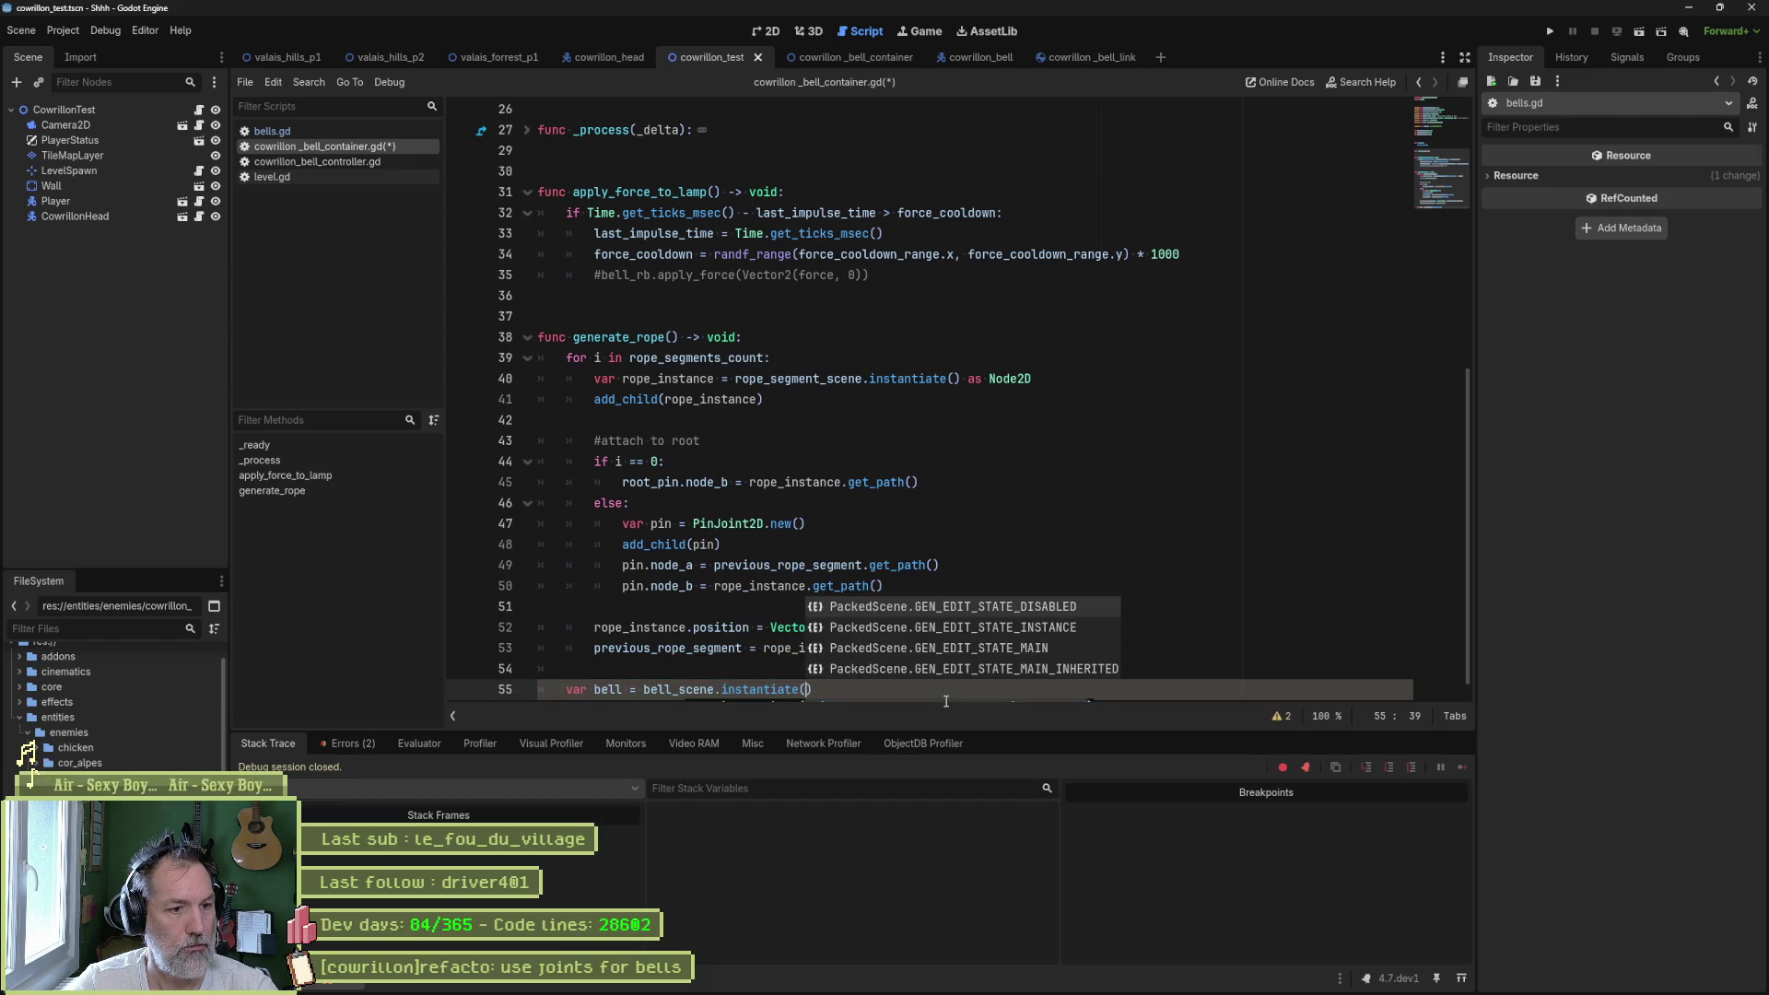
text())
key(Return)
text(add)
key(Return)
text(bell))
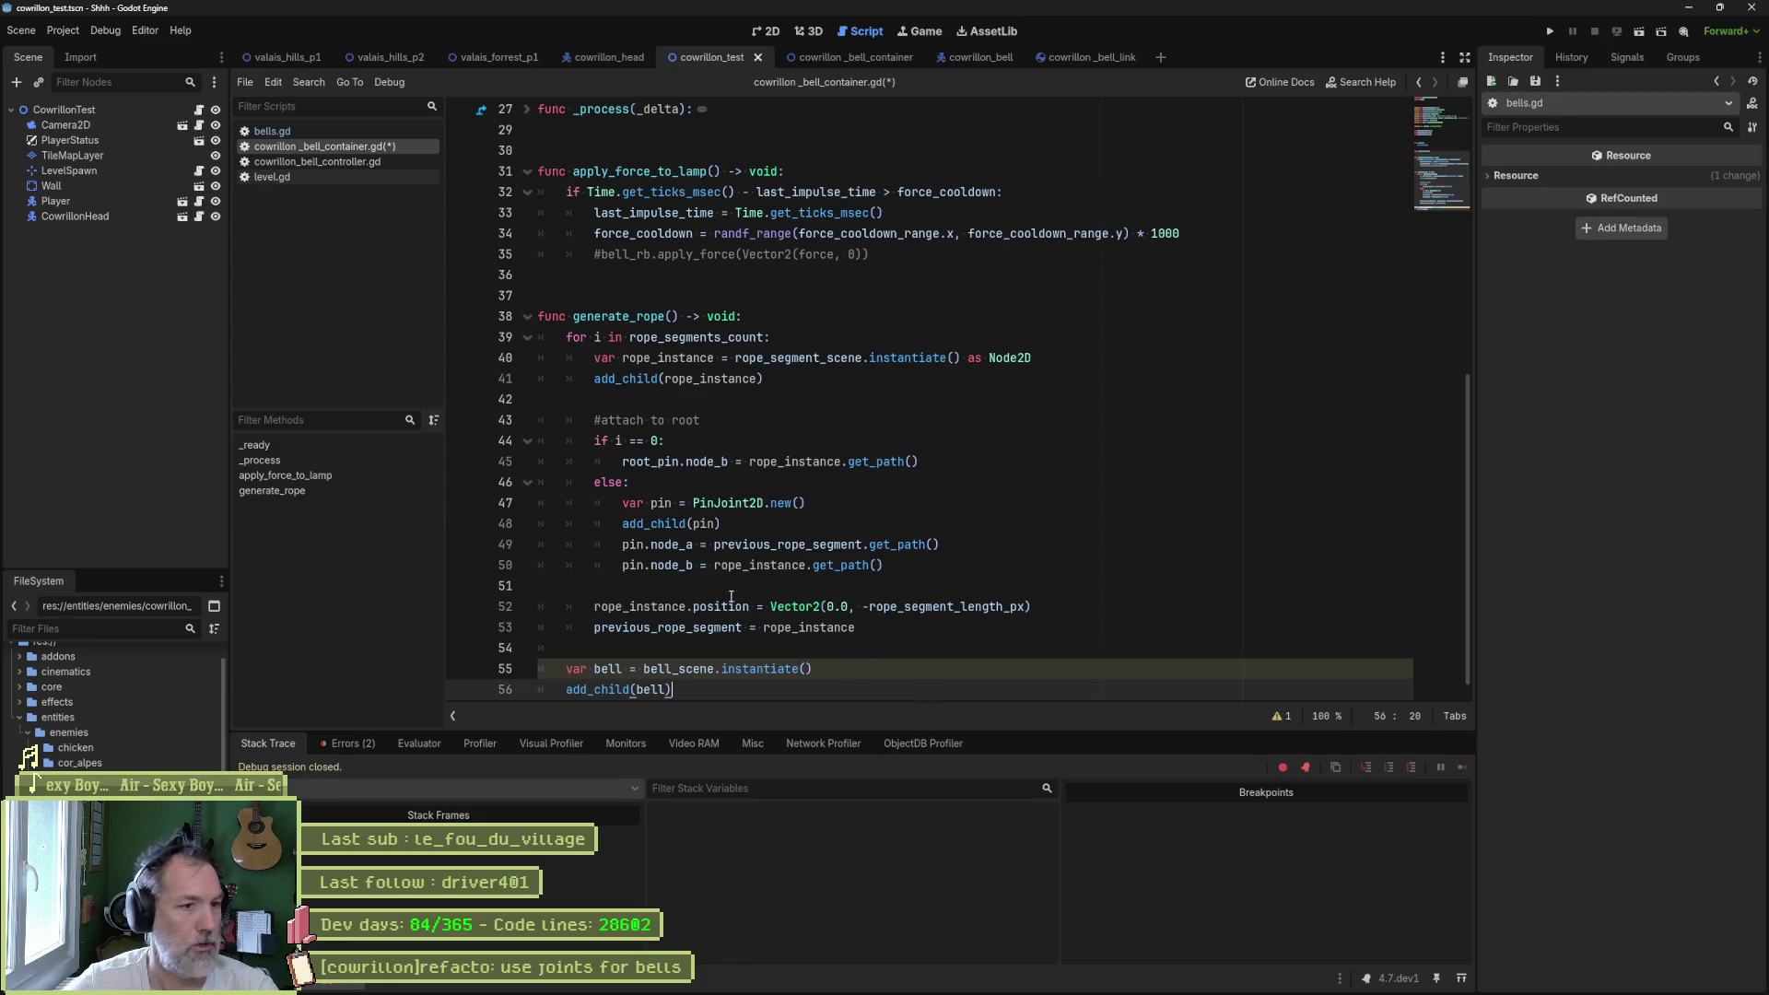
- Cut the local "var pin" declaration and paste it as a member variable on line 20
double_click(661, 504)
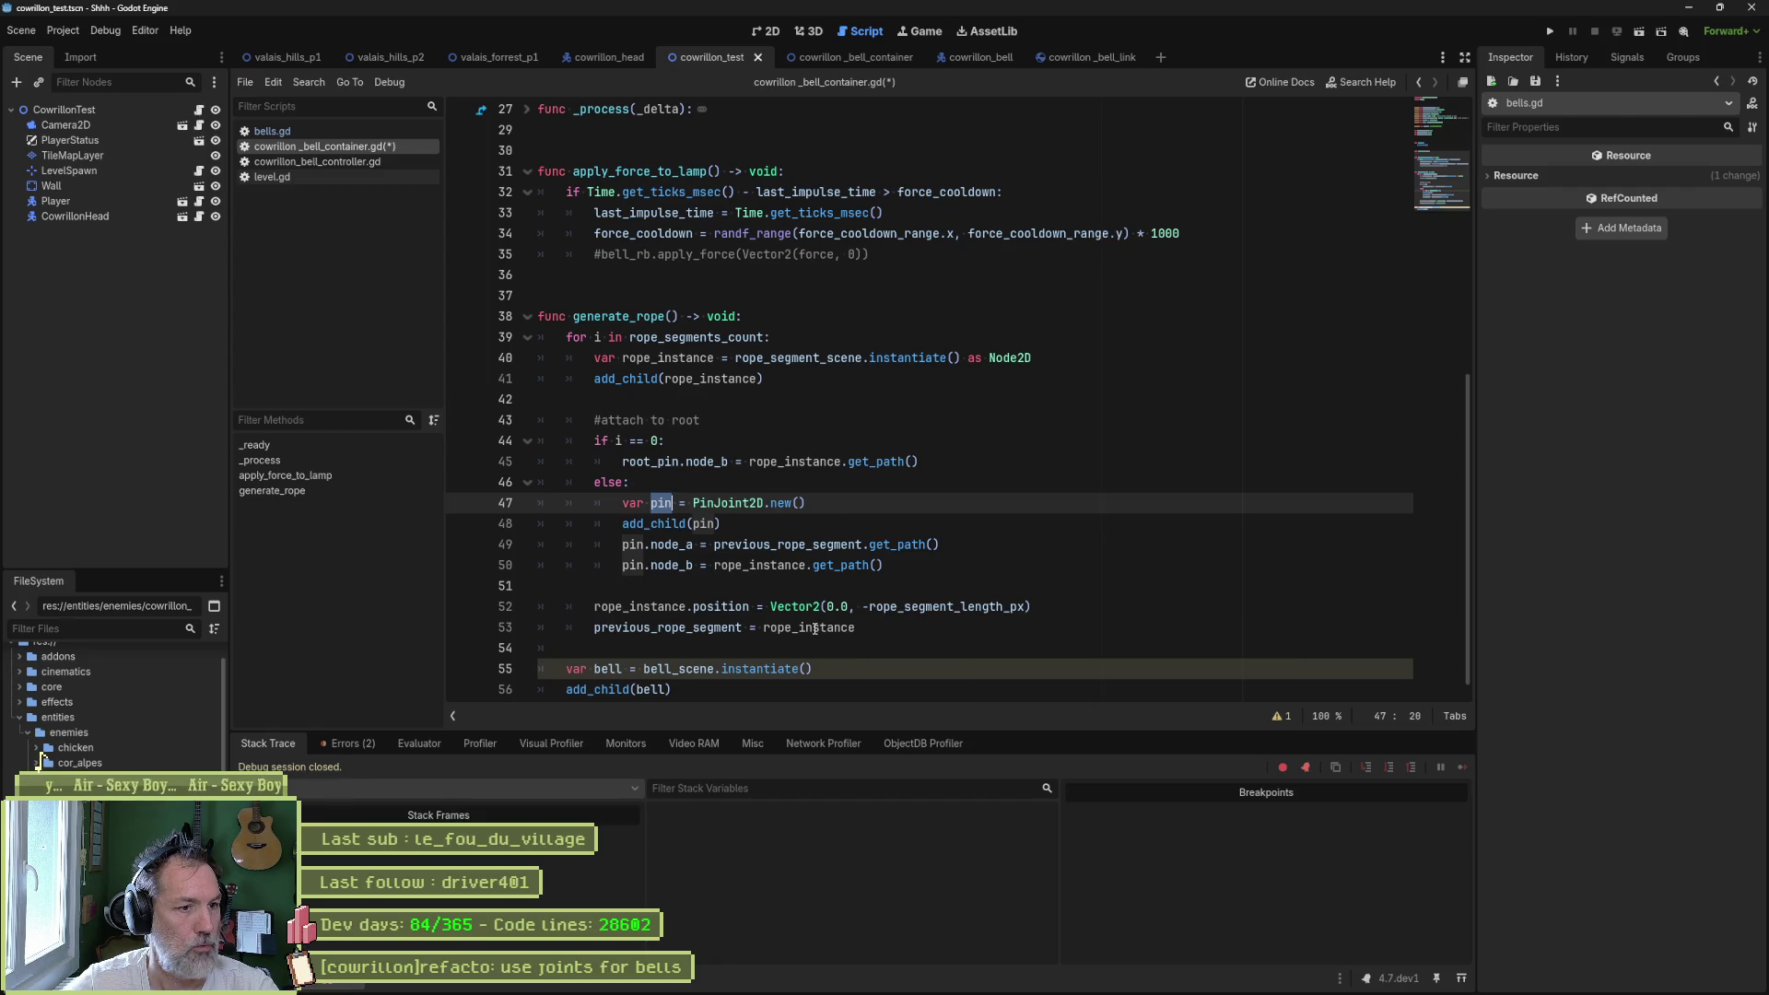
drag(622, 503, 673, 502)
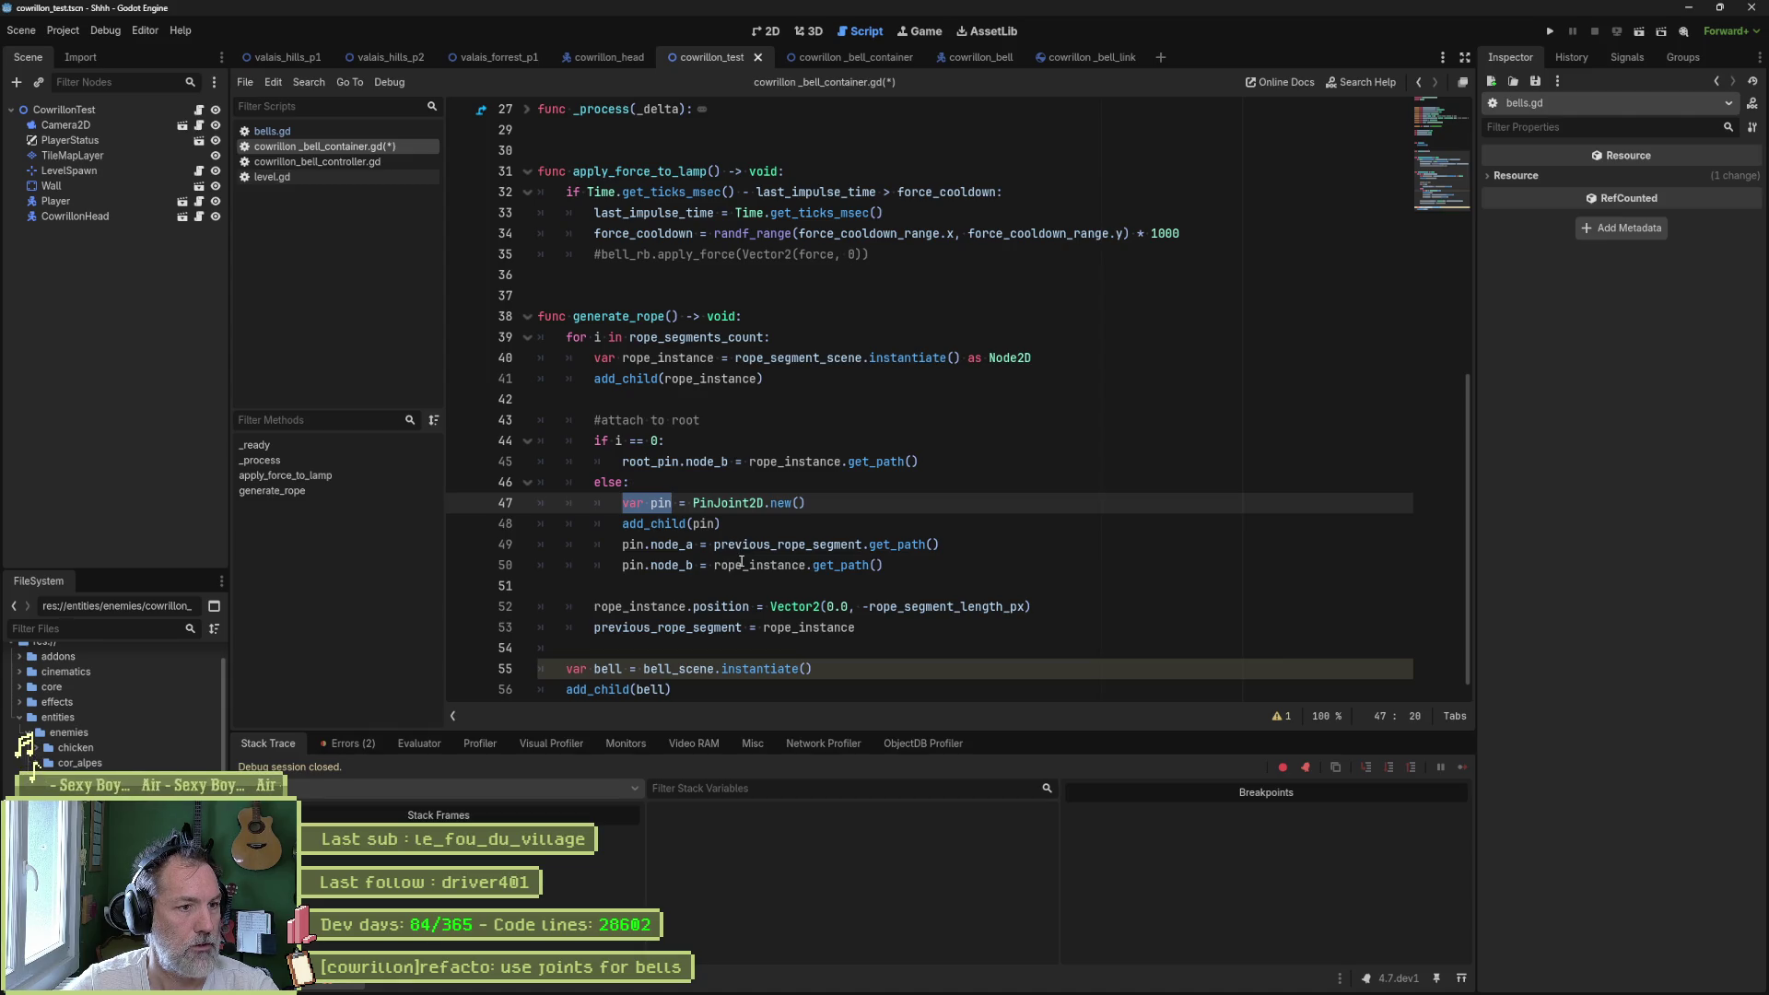
scroll(681, 512, up, 1)
key(ctrl+x)
scroll(682, 512, up, 8)
click(724, 441)
key(Return)
key(ctrl+v)
- Type the pin member as PinJoint2D and remove "var " from the joint creation line
text(: Pint)
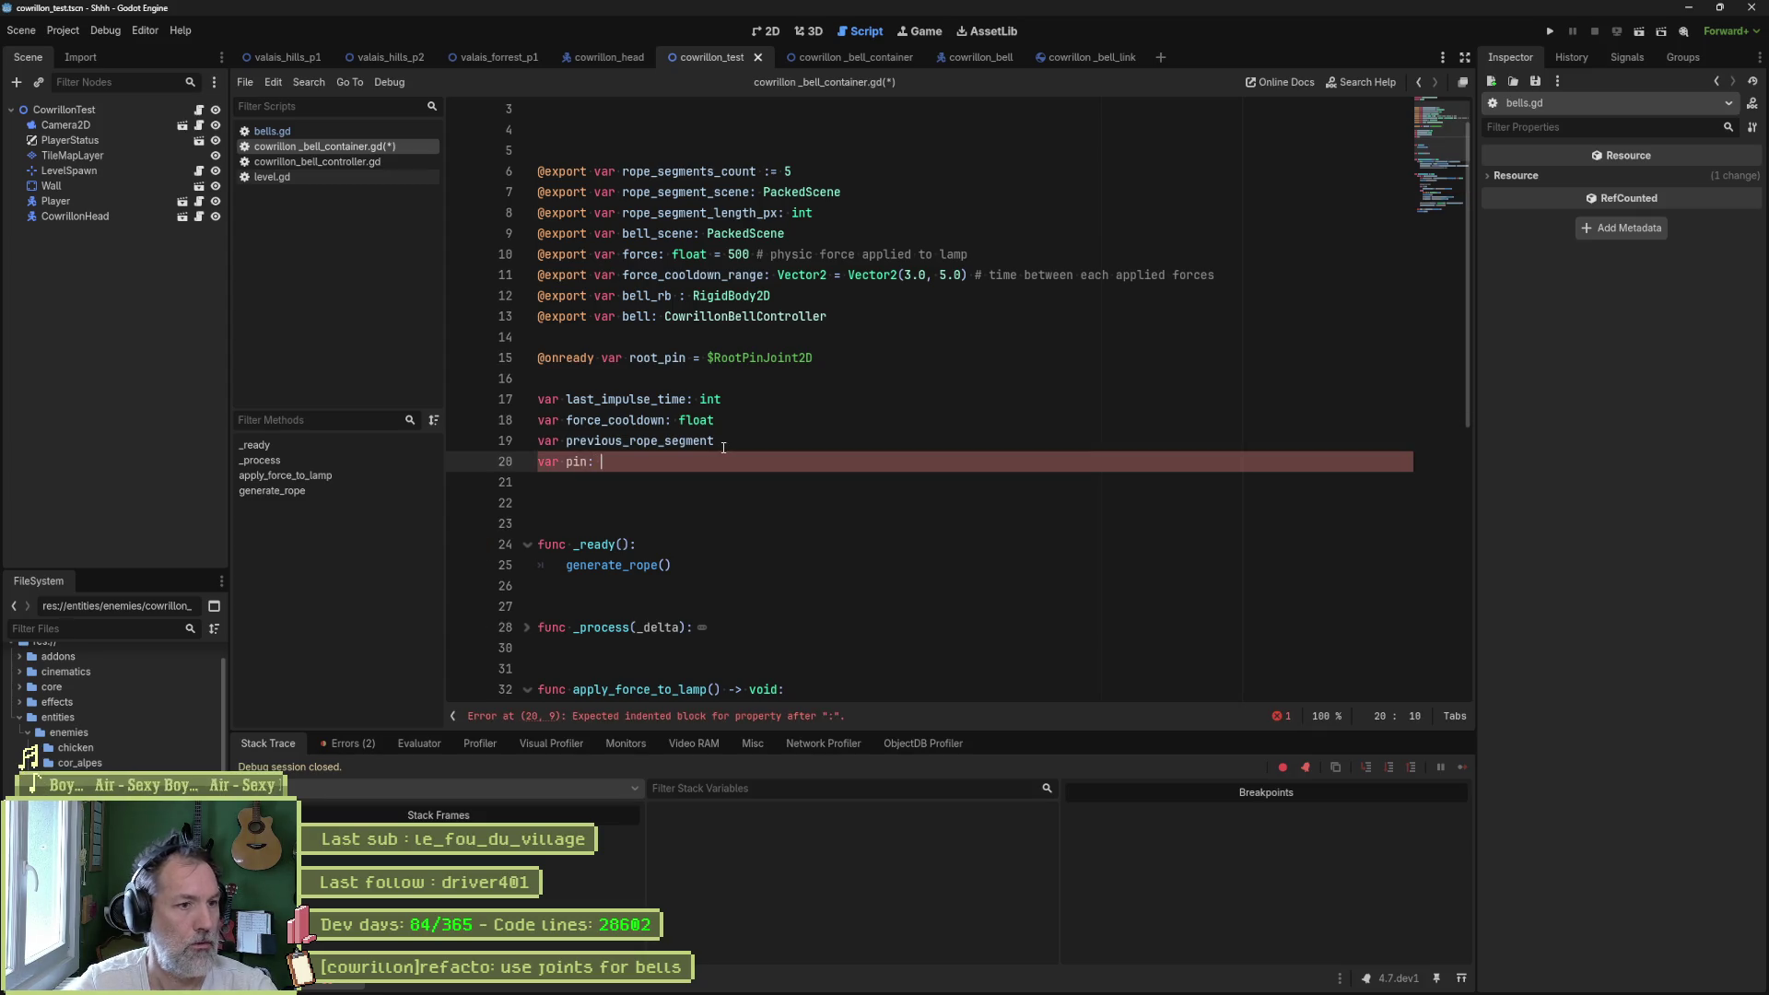
key(Return)
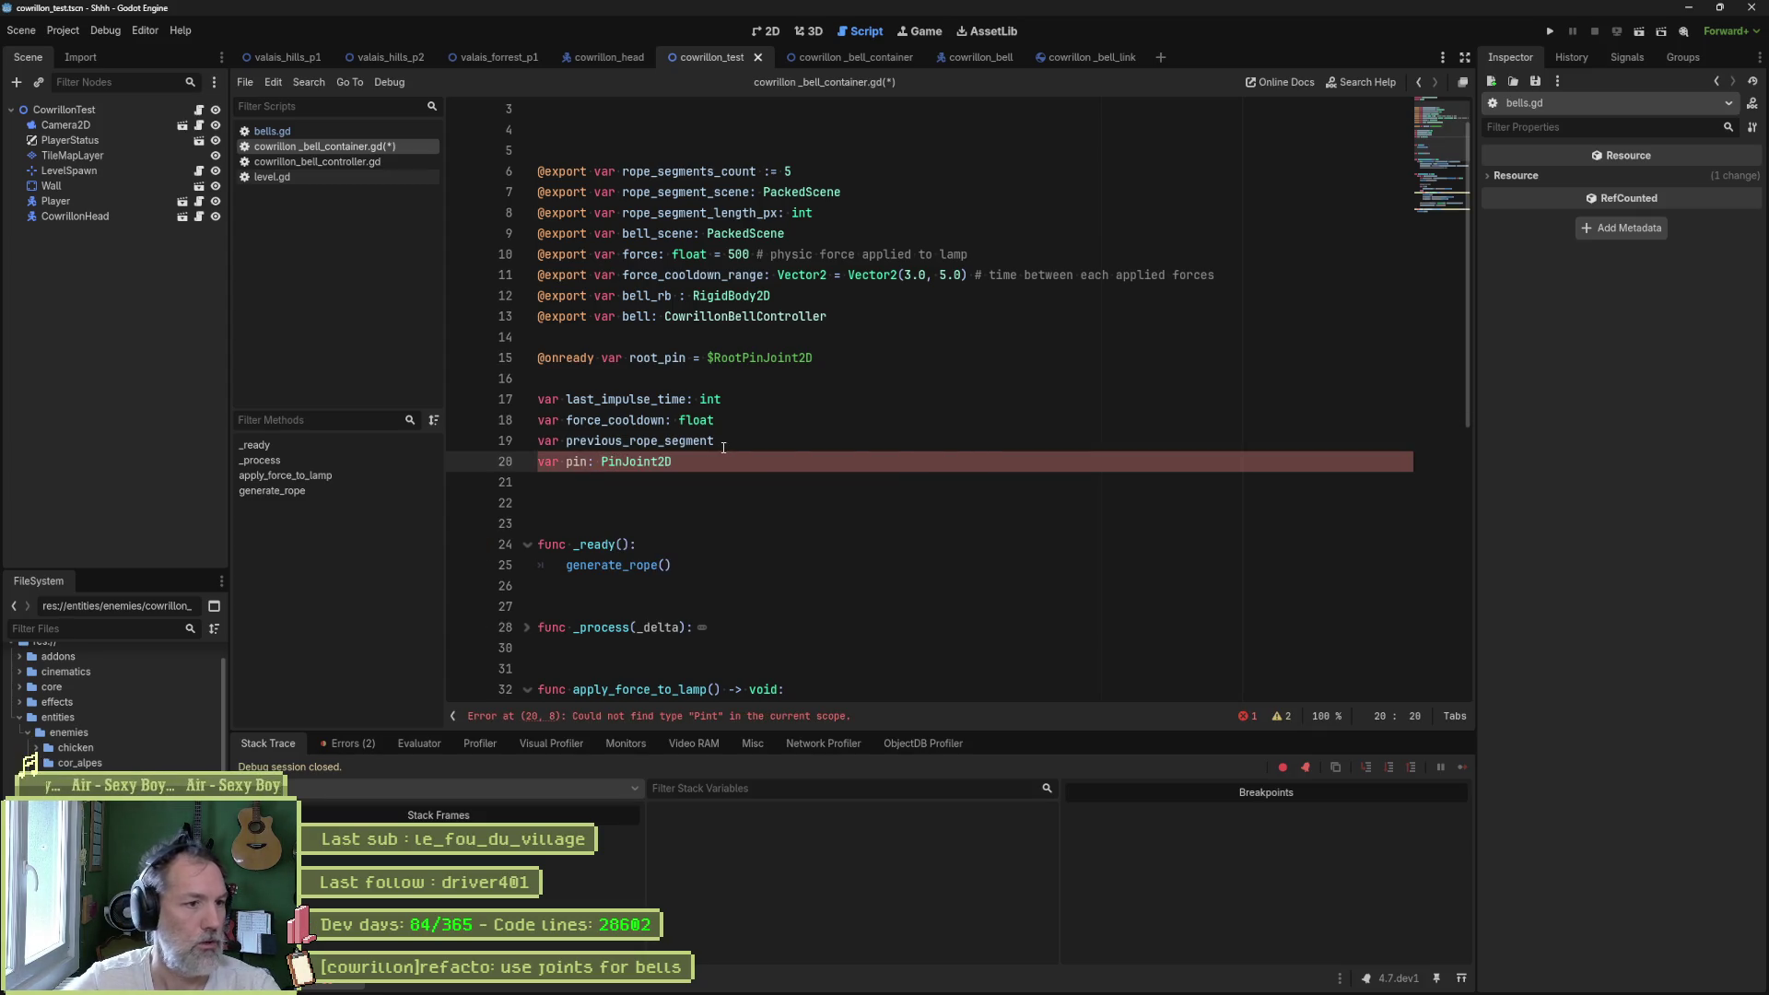
scroll(737, 497, down, 8)
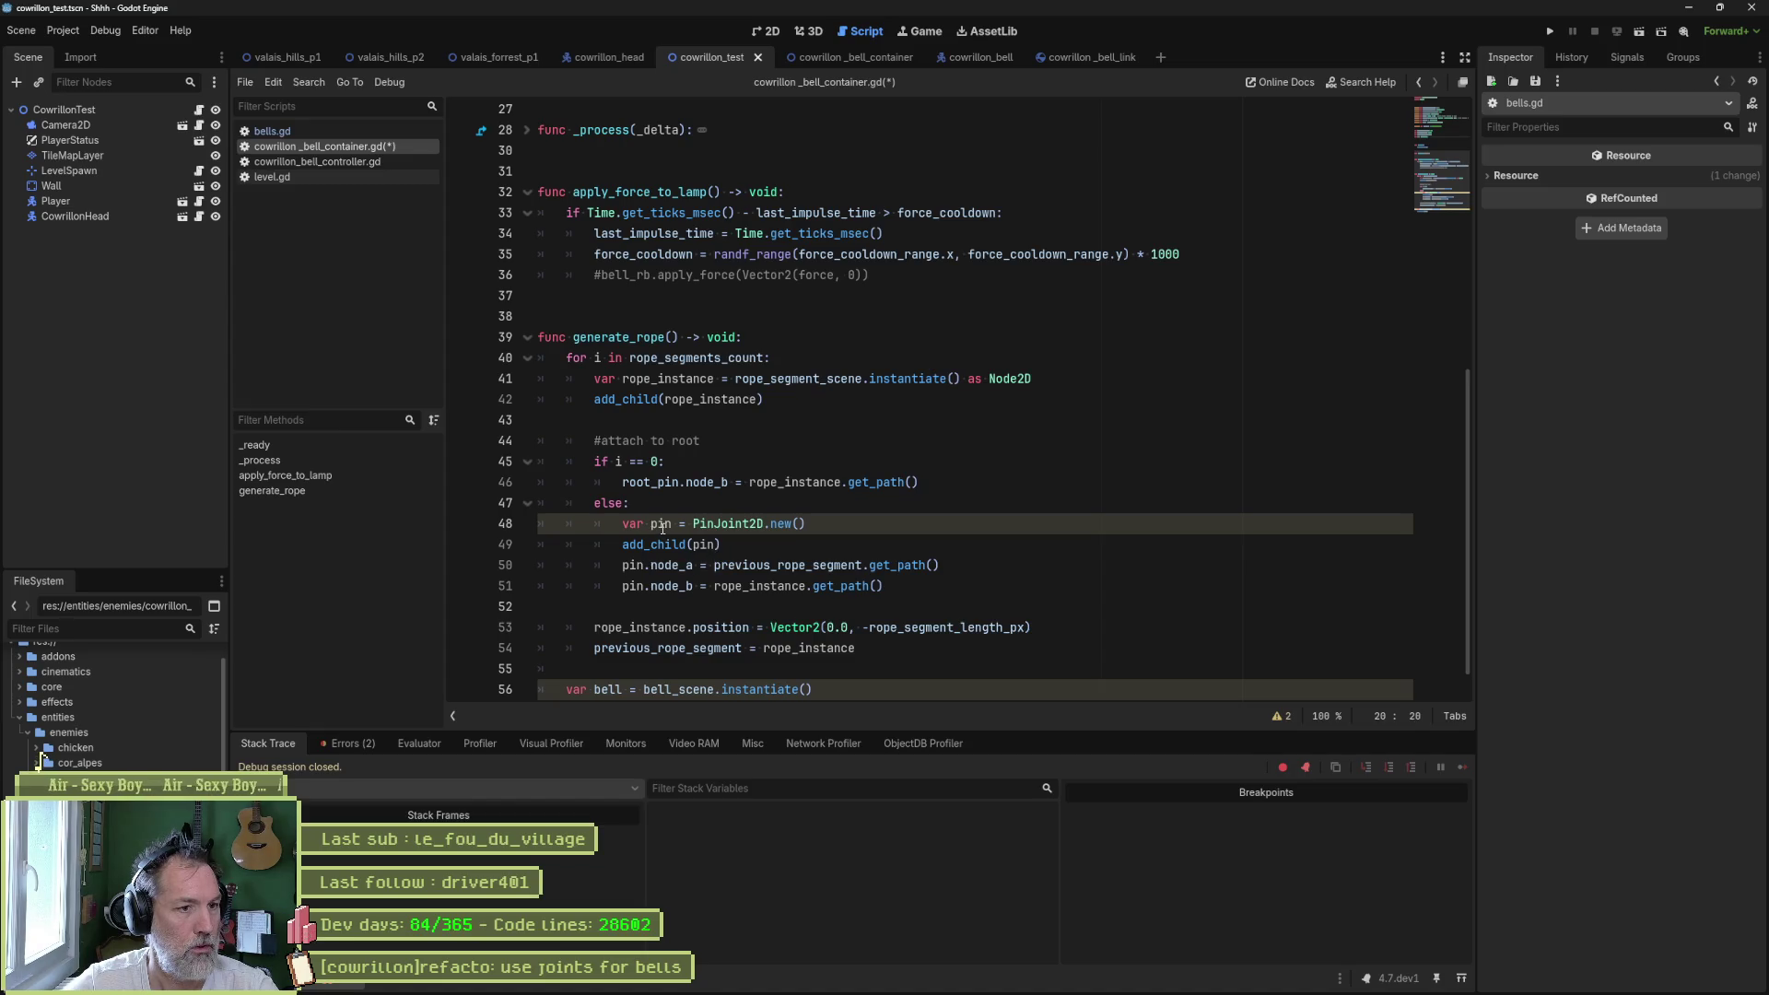
click(651, 523)
key(BackSpace)
key(BackSpace)
key(BackSpace)
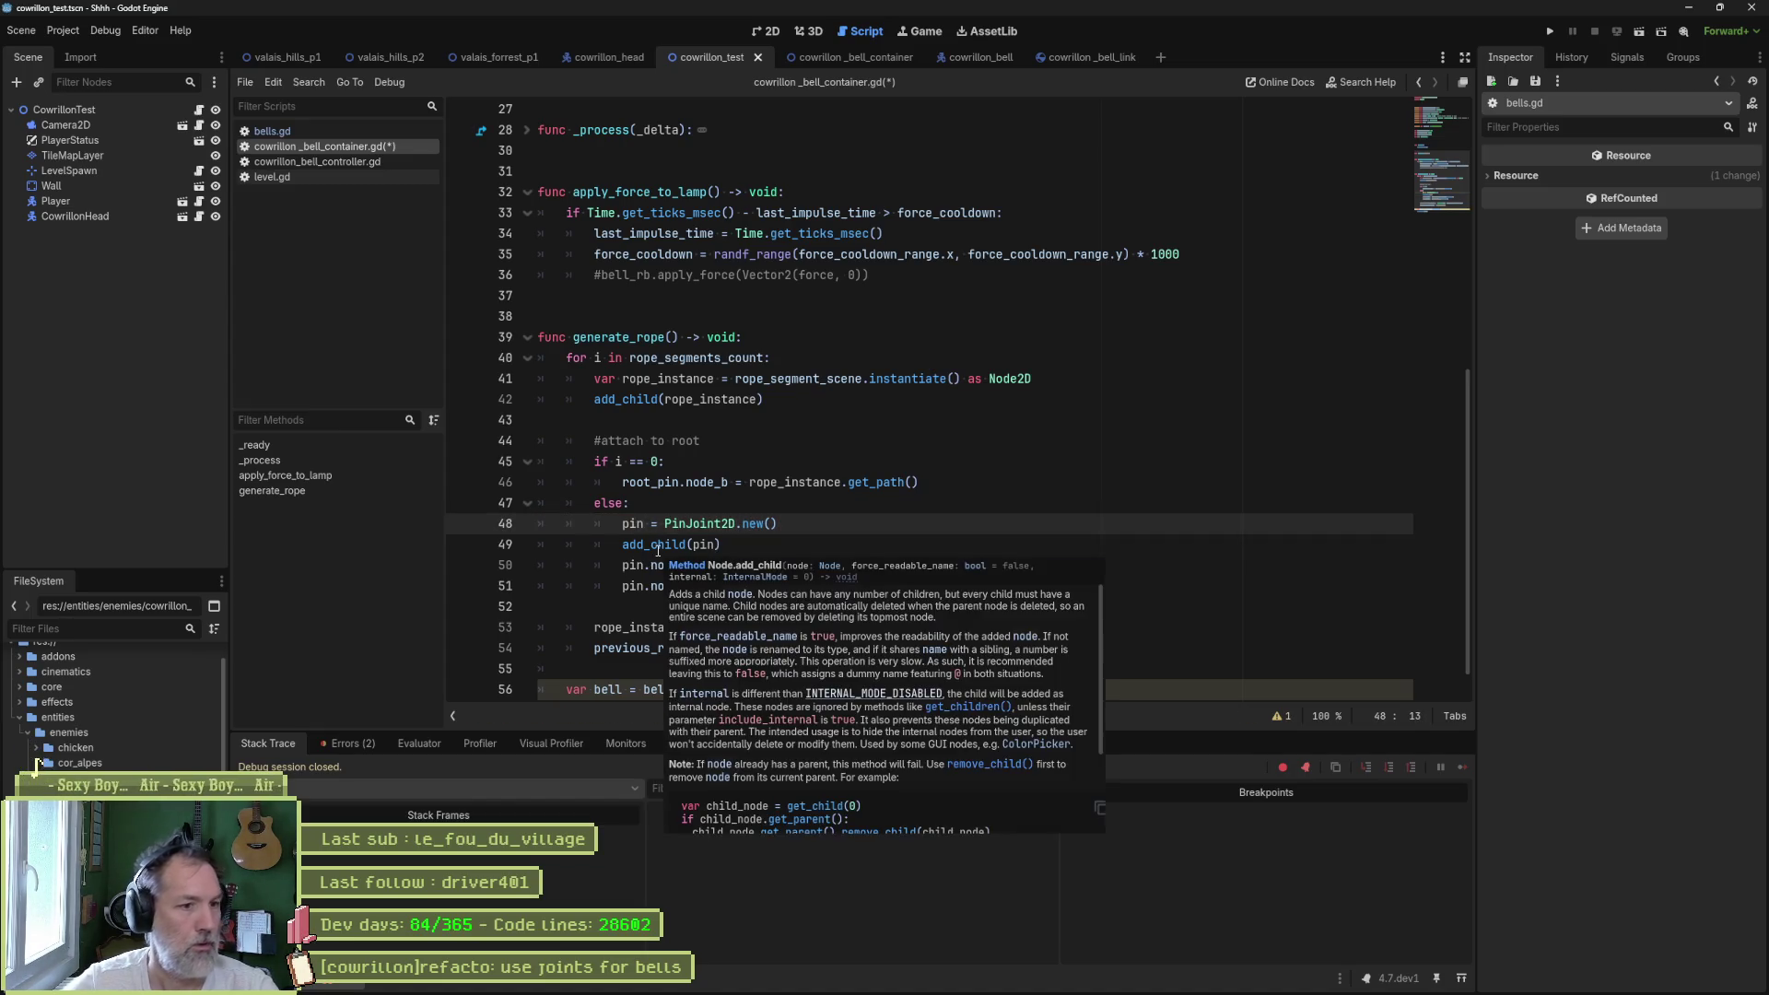
click(637, 575)
- Add "pin.node_b = bell.get_path()" below add_child(bell)
scroll(700, 590, down, 1)
click(743, 672)
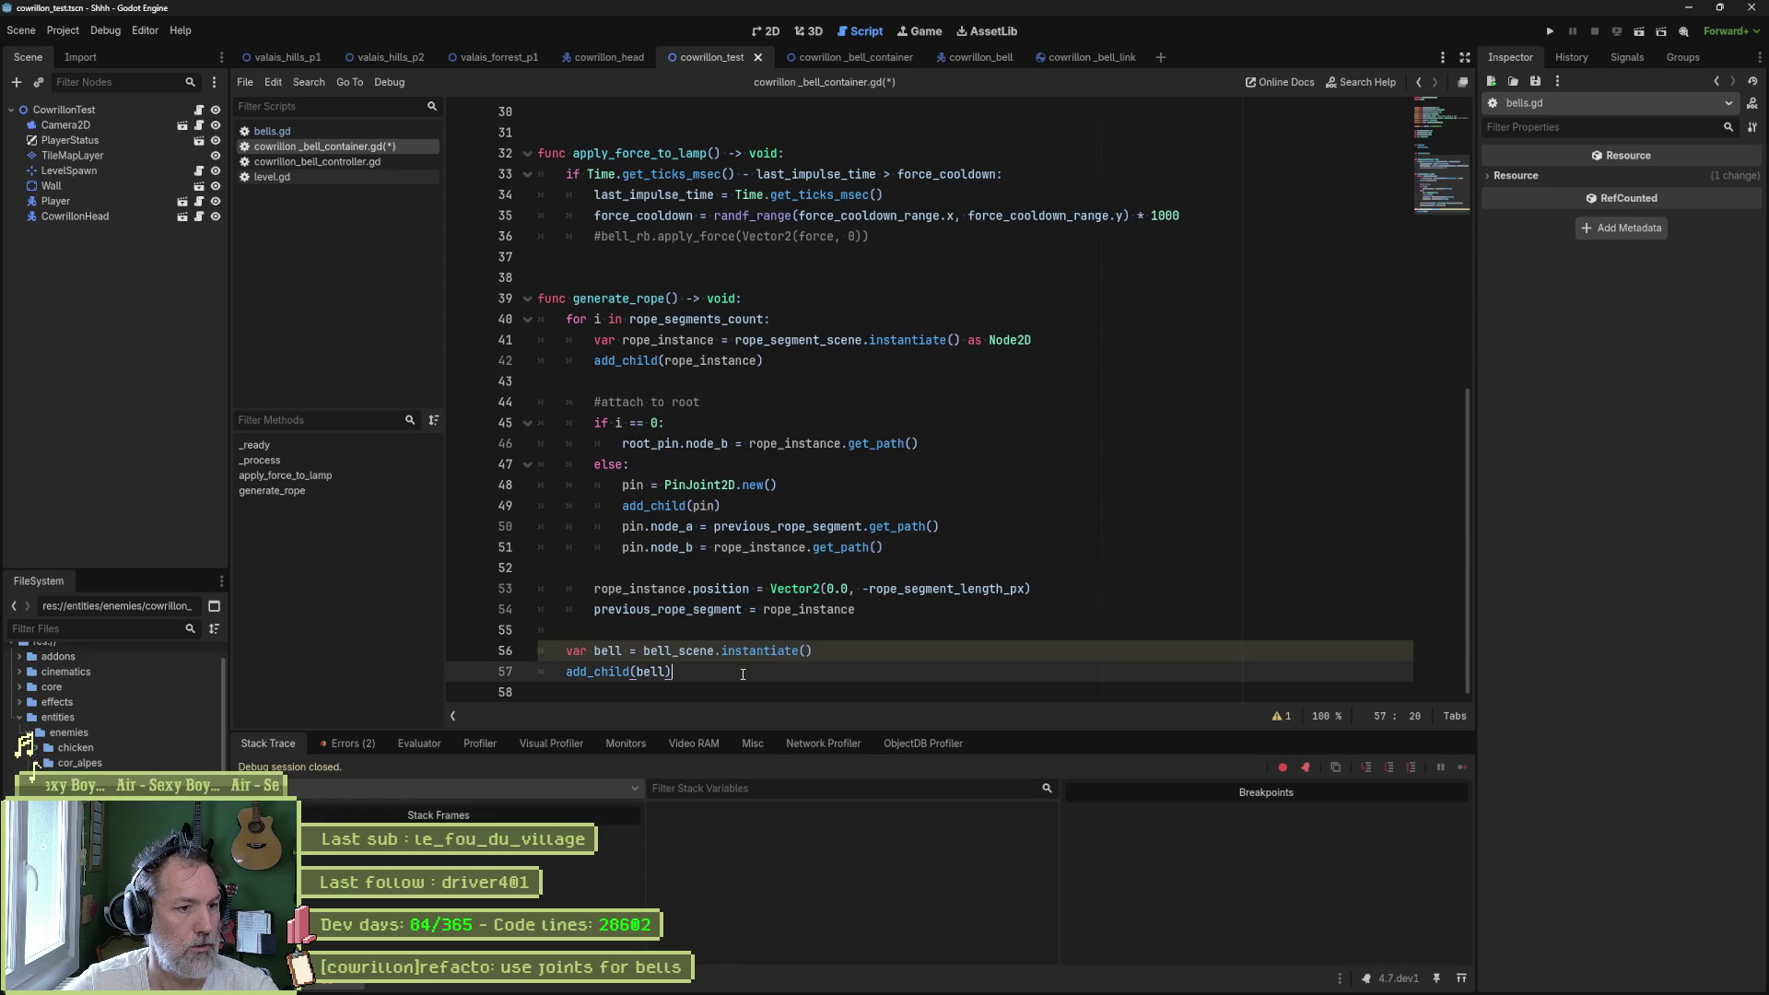
key(Return)
text(pin.)
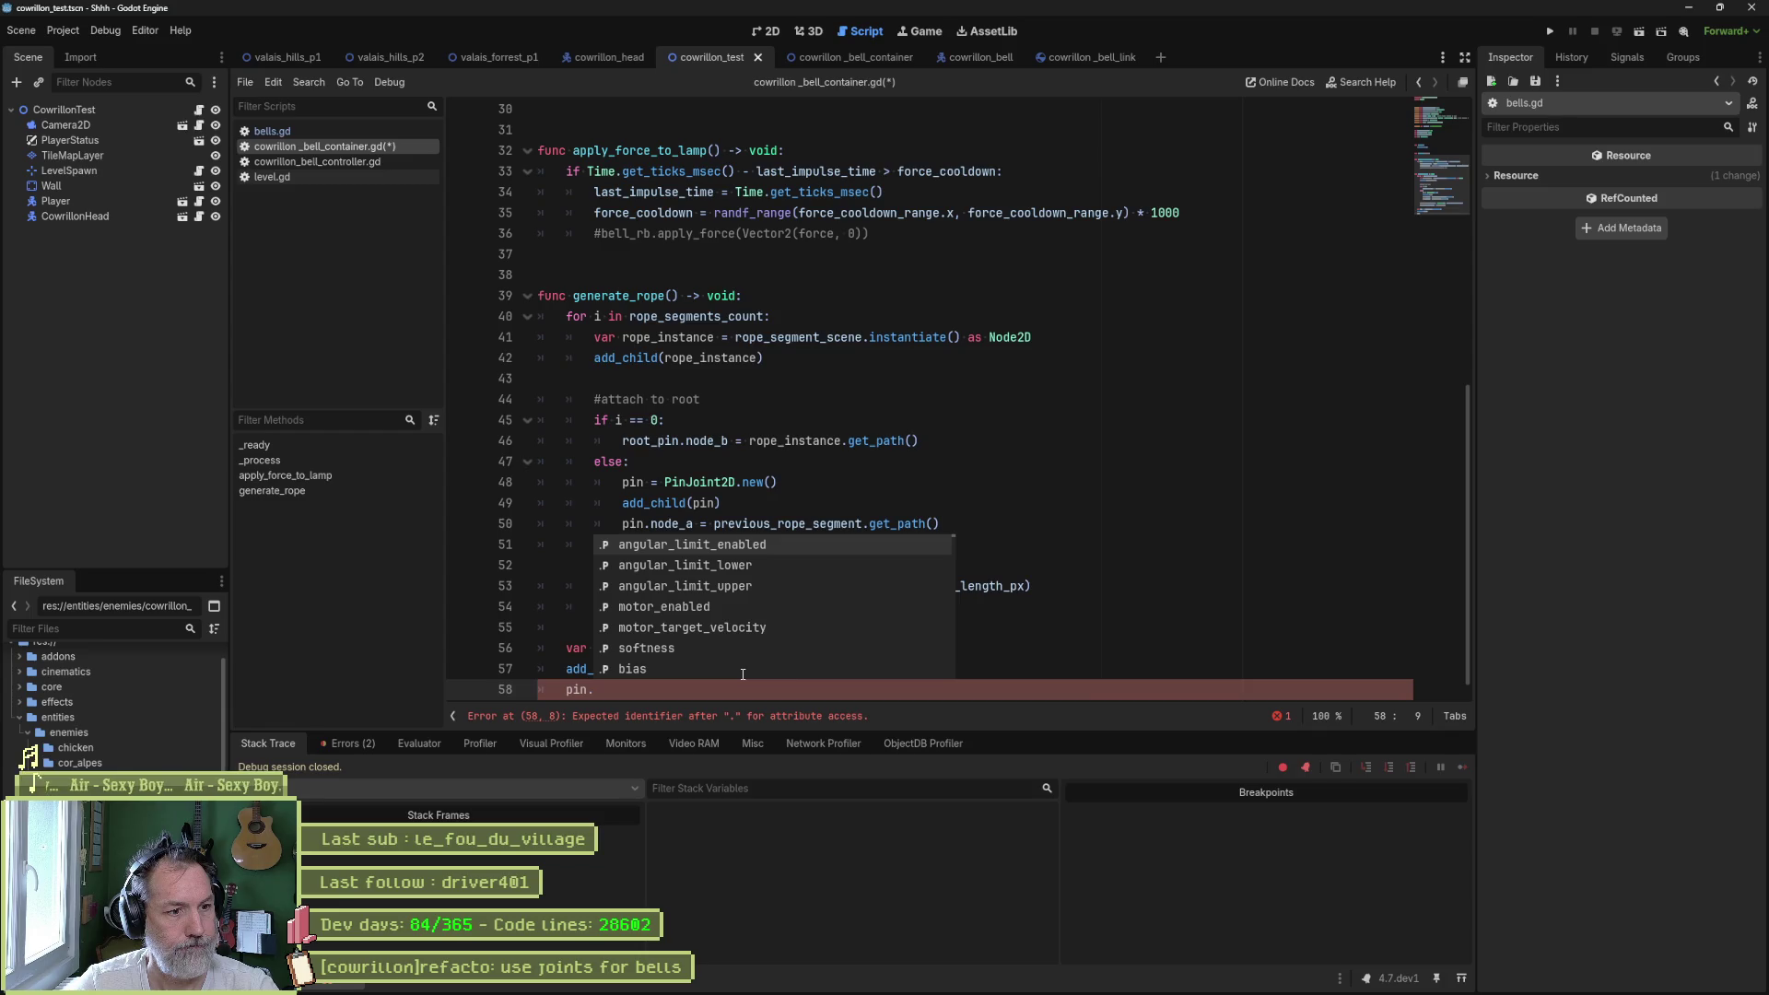
text(pre)
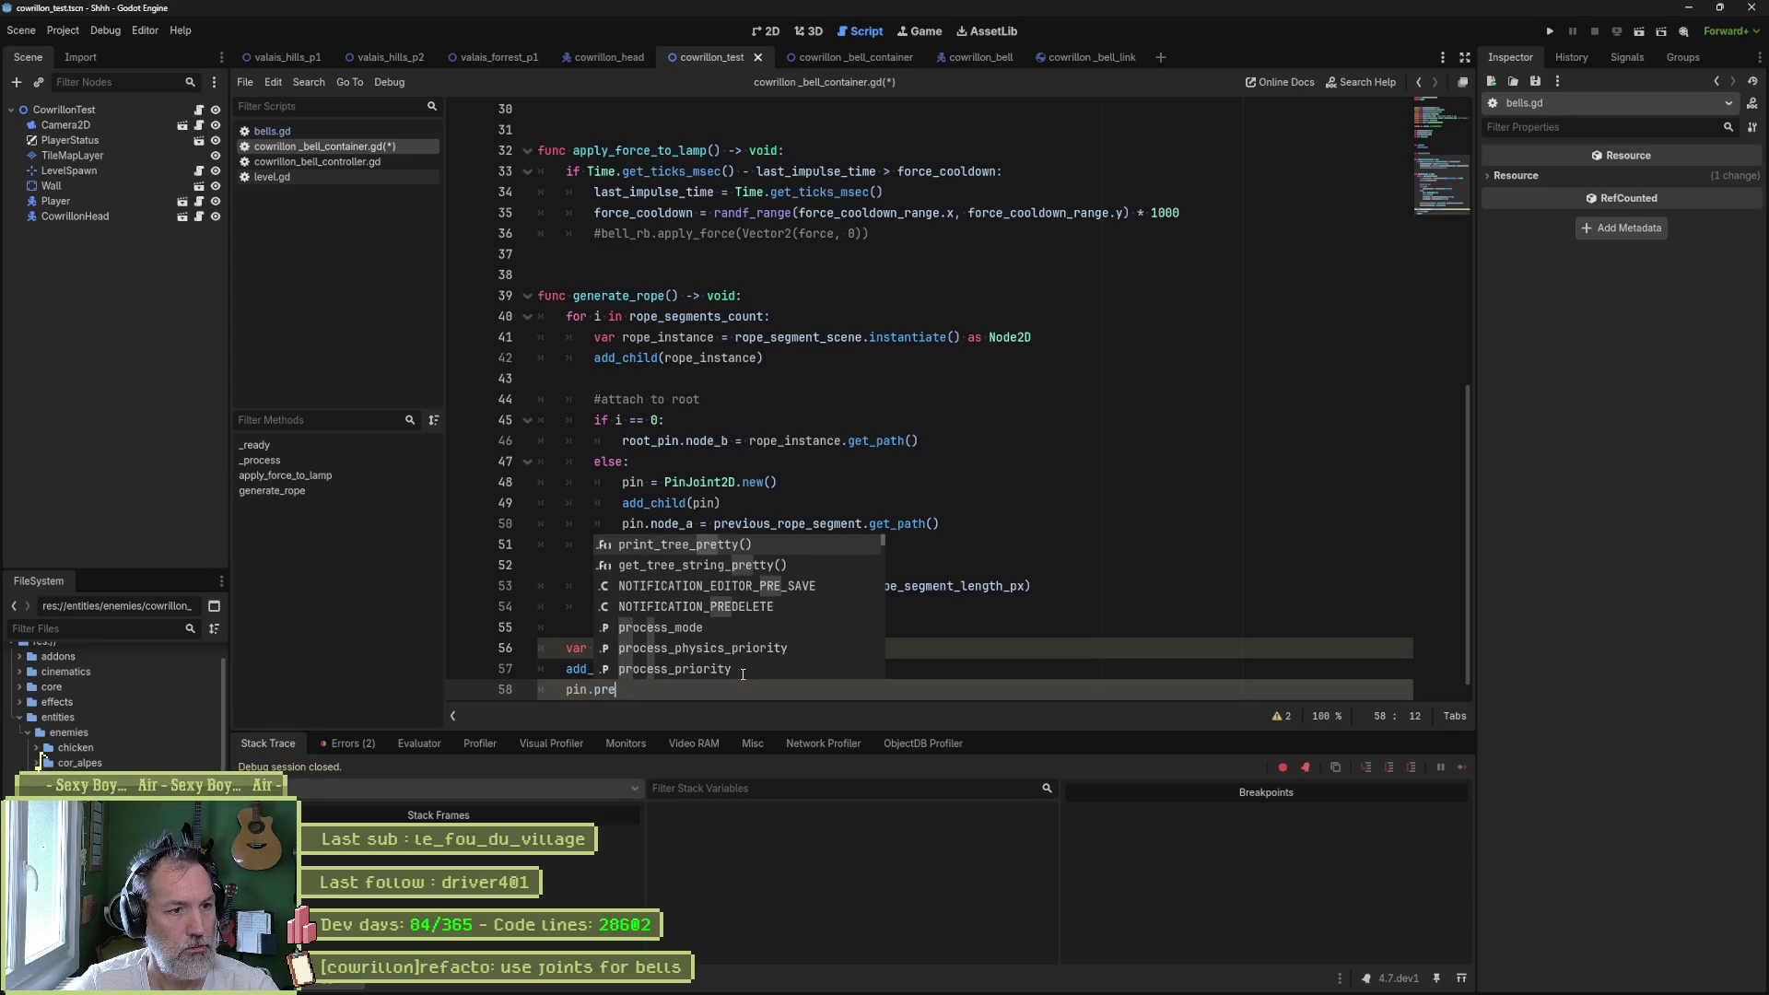
key(BackSpace)
key(BackSpace)
key(BackSpace)
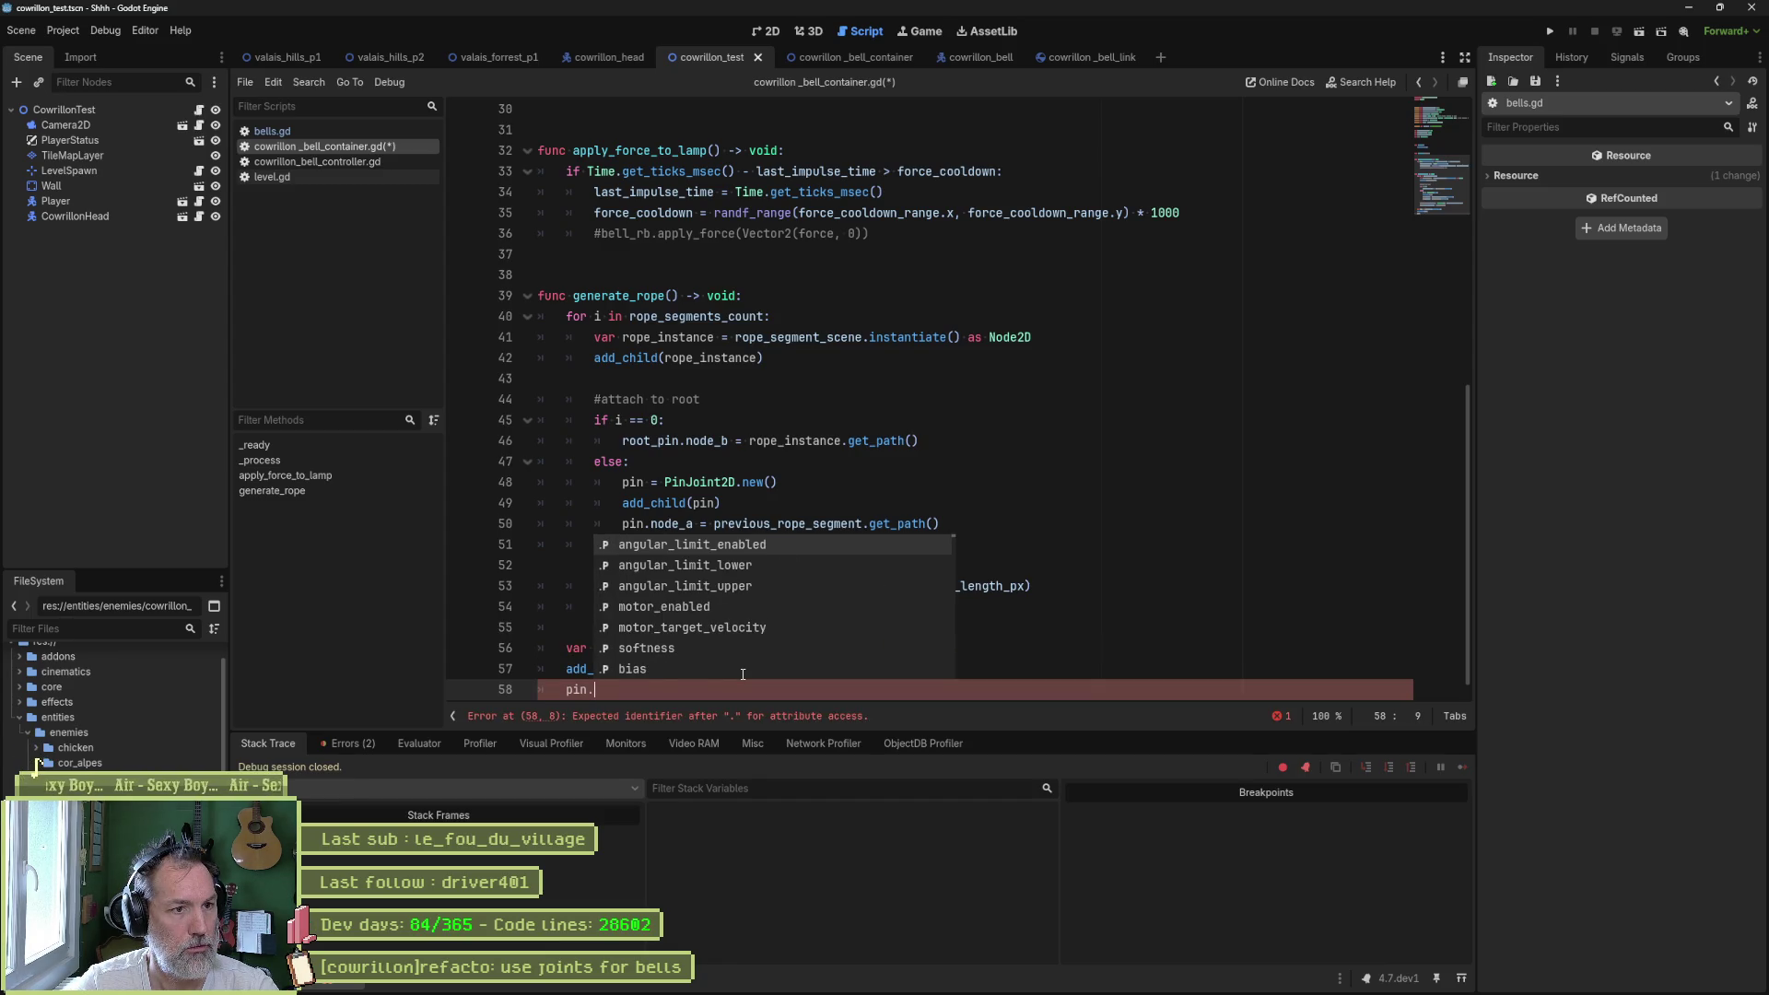
key(Escape)
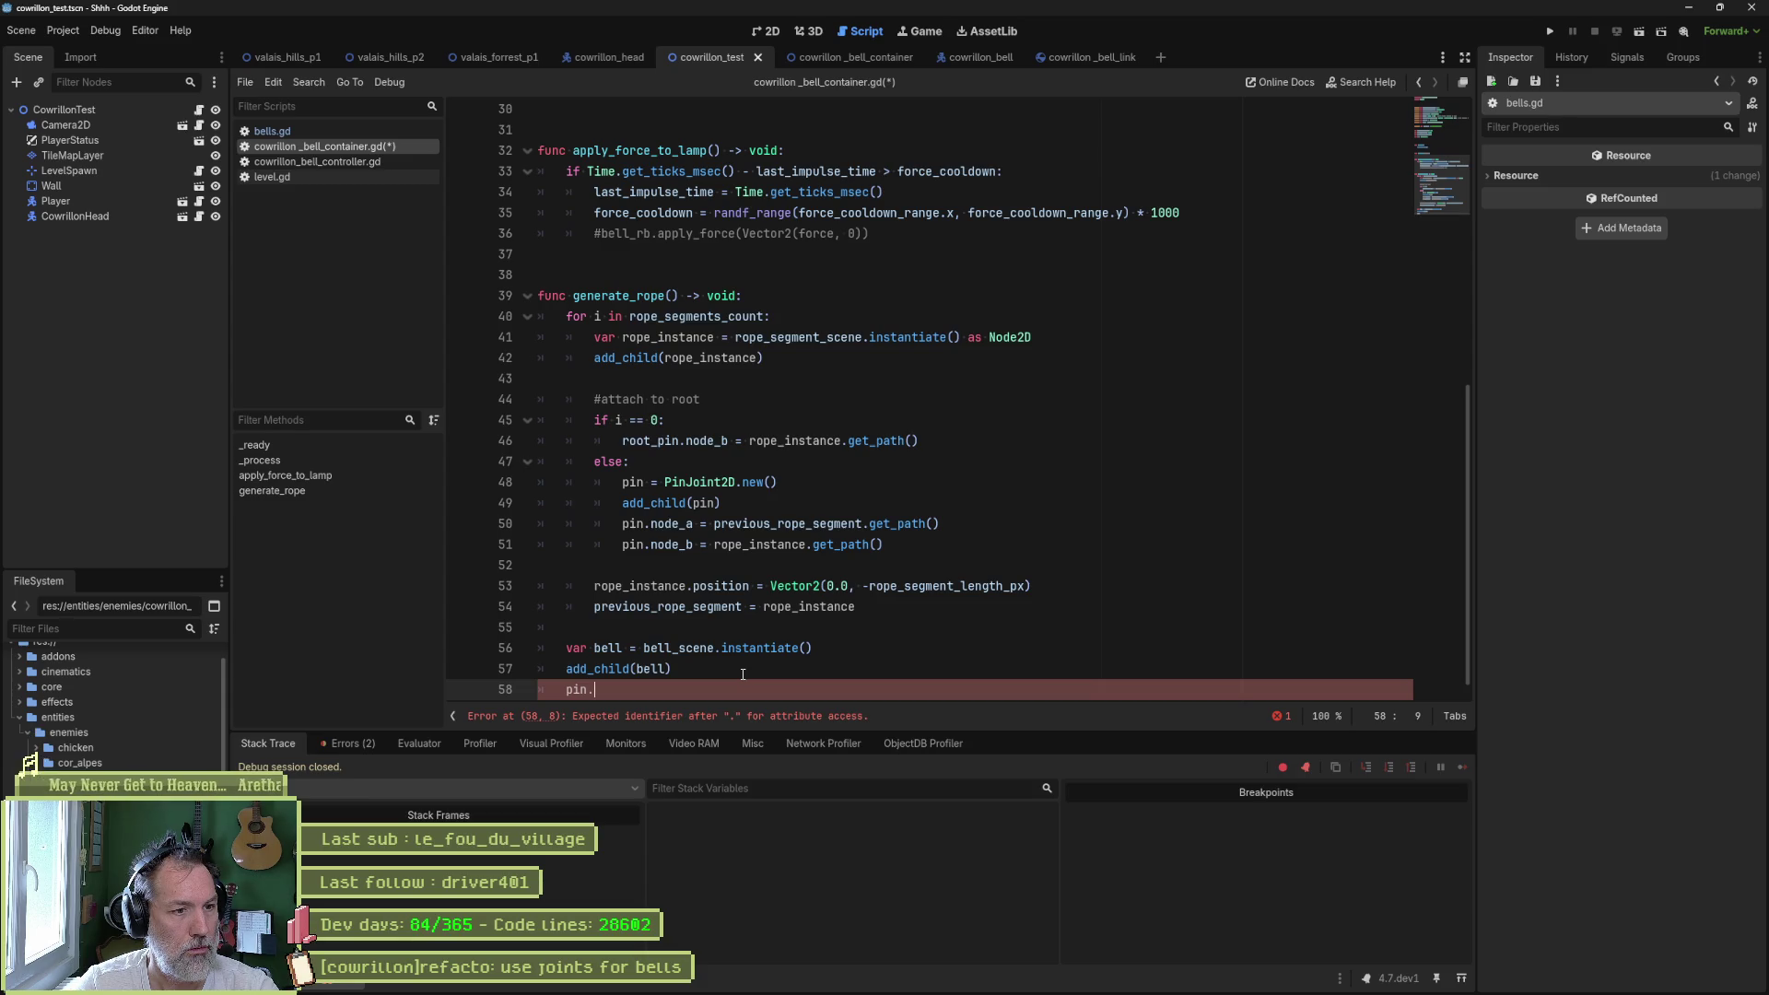
text(no)
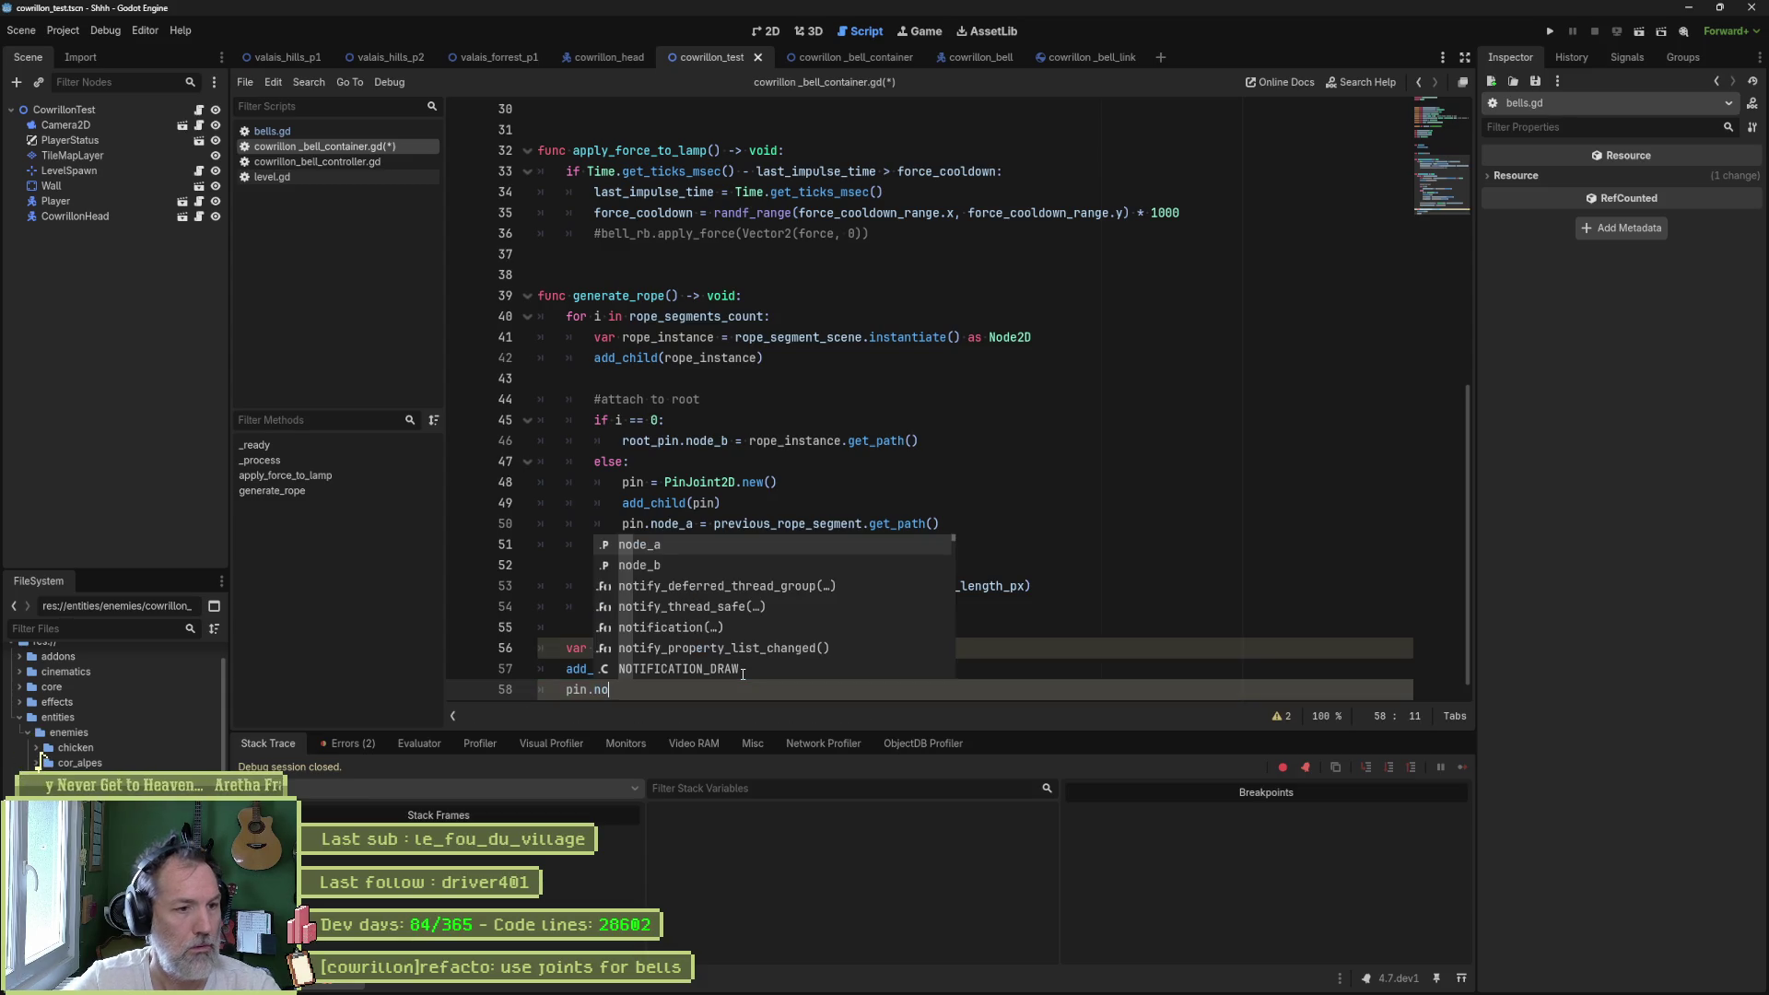
key(Down)
key(Return)
text(= bell)
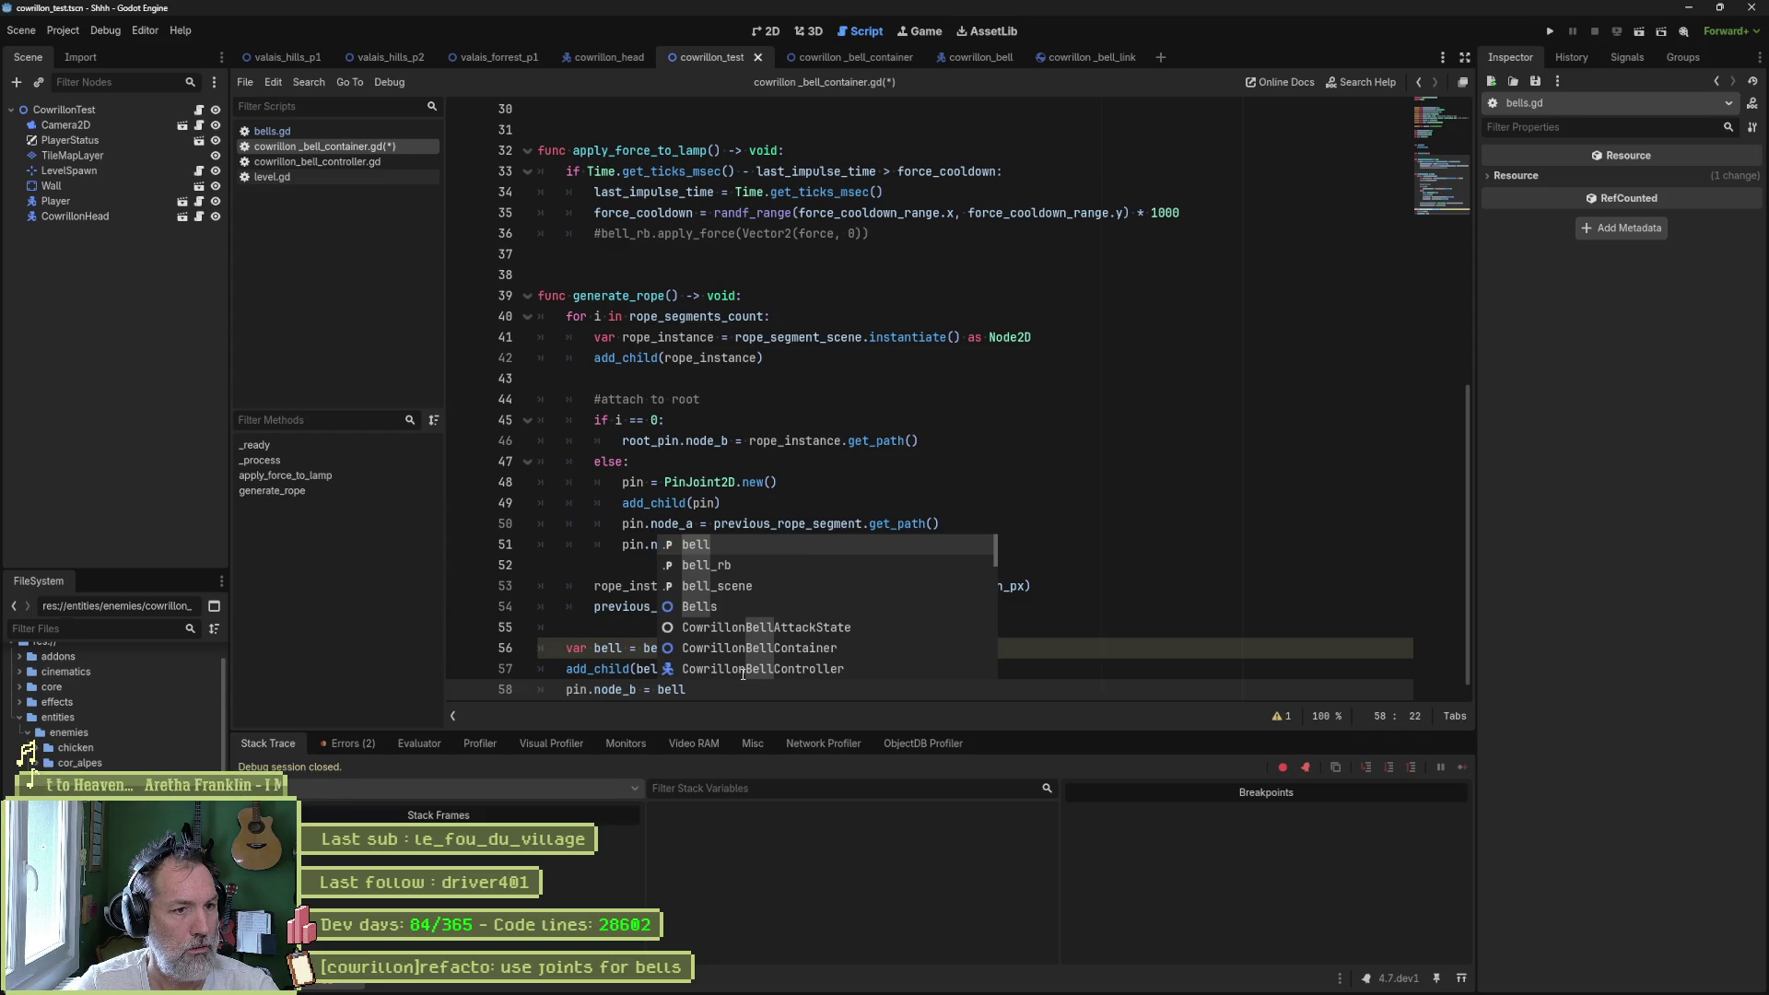
text(.g)
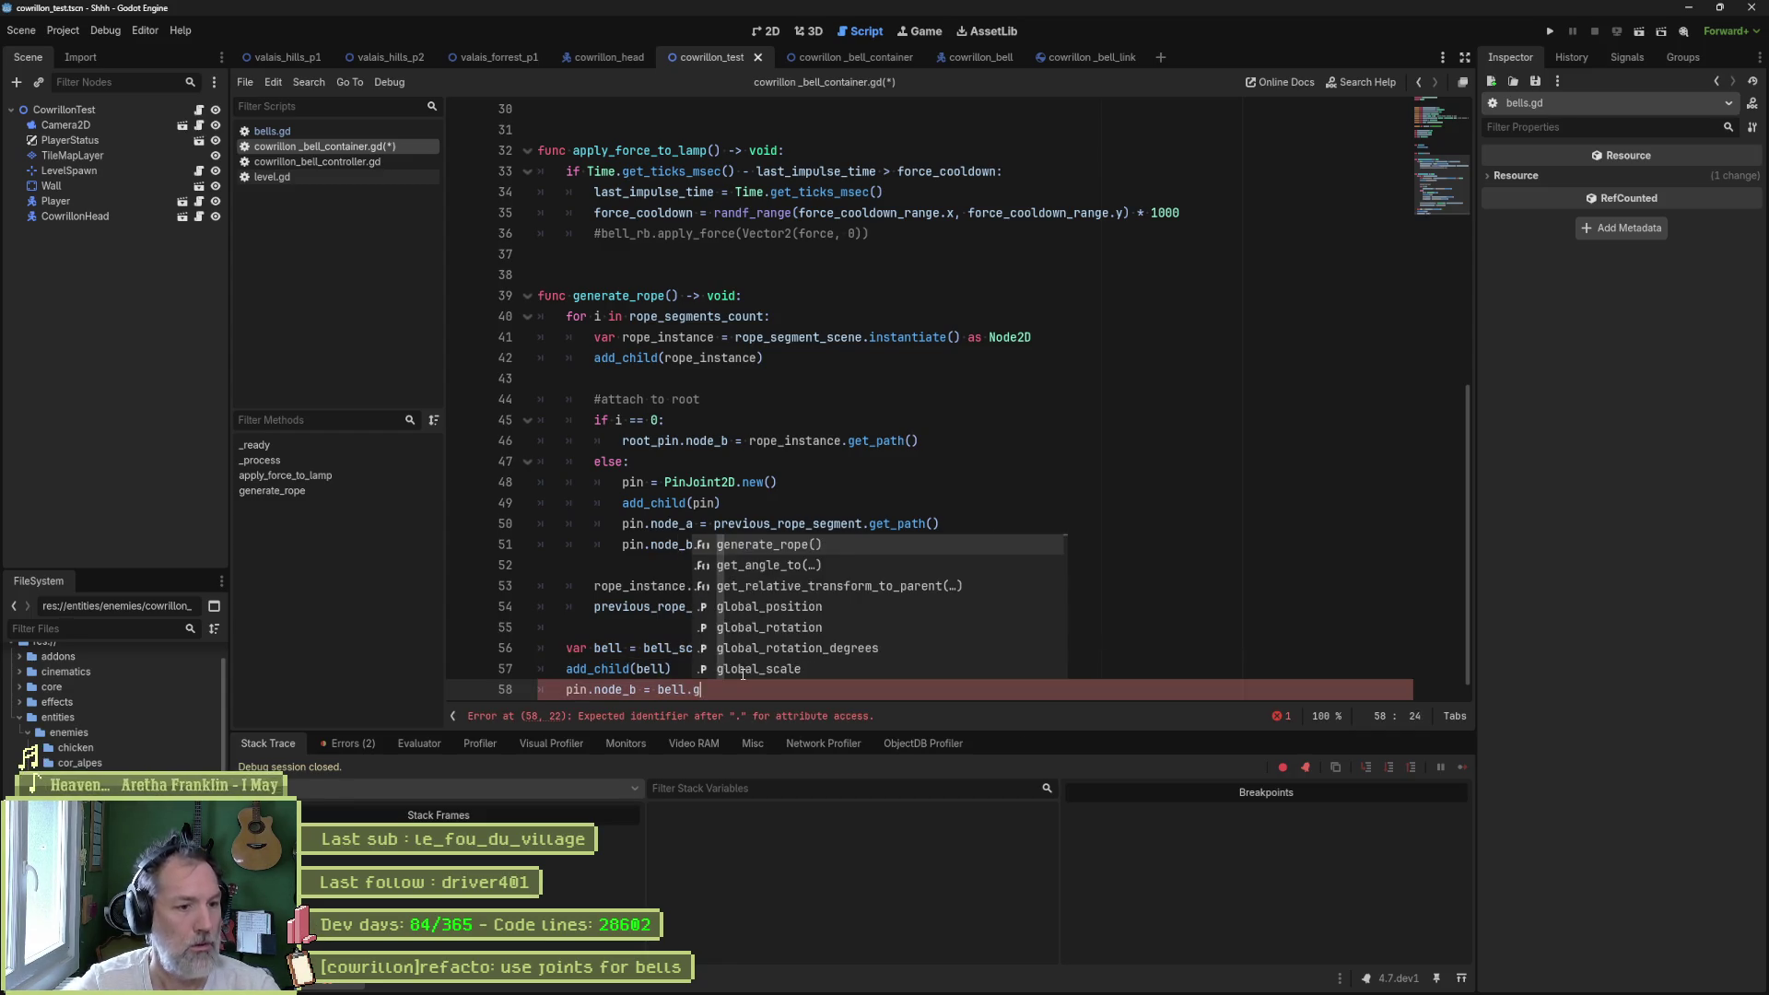
text(et_path)
key(Return)
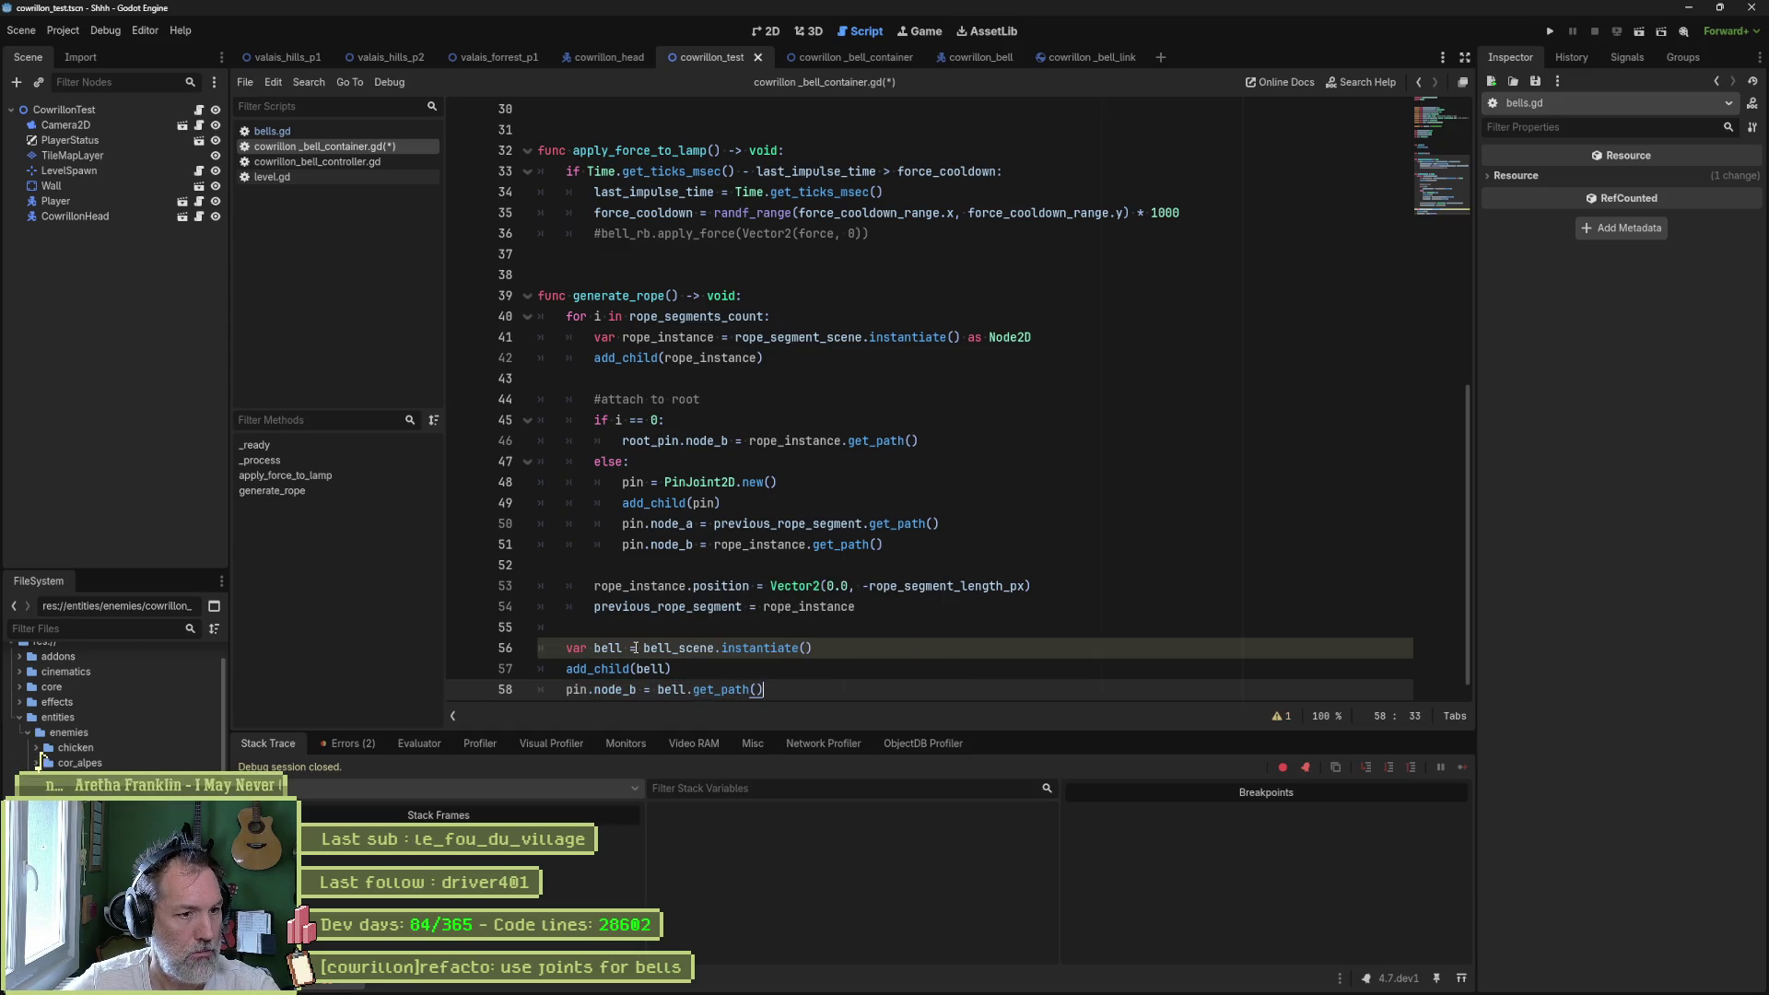
- Save the bell container script and clear the old errors in the Debugger's Errors list
click(367, 744)
mouse_move(586, 811)
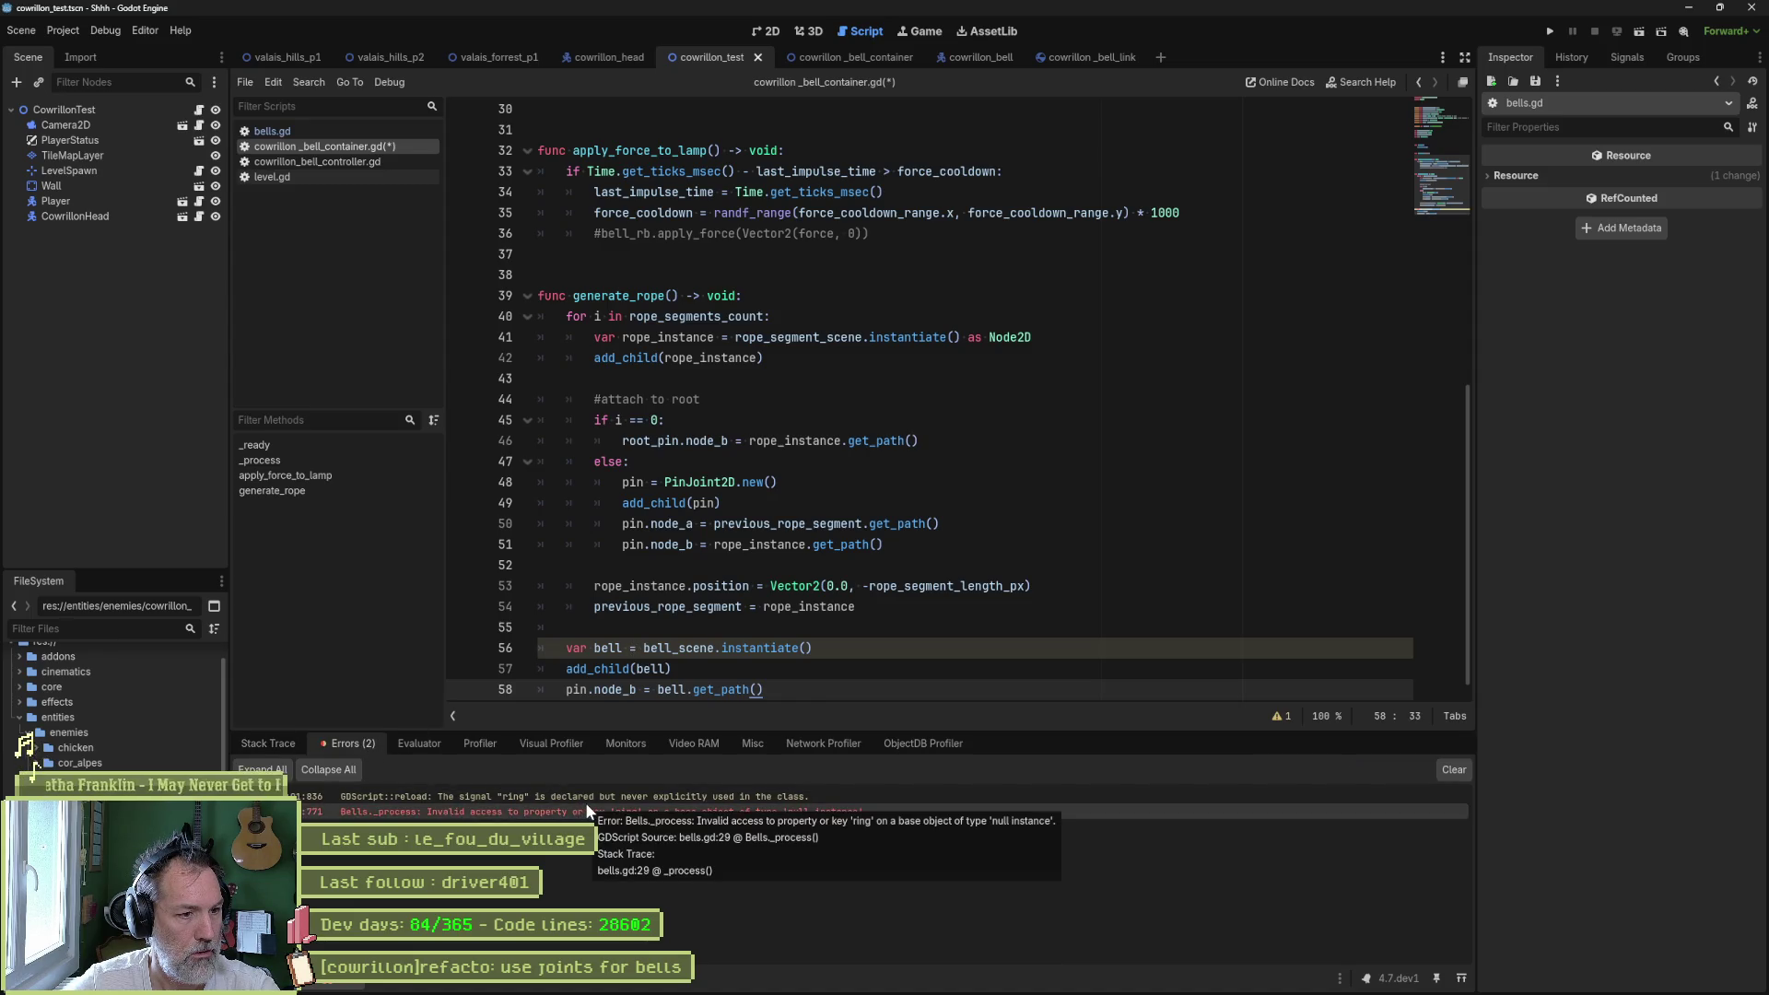
key(ctrl+s)
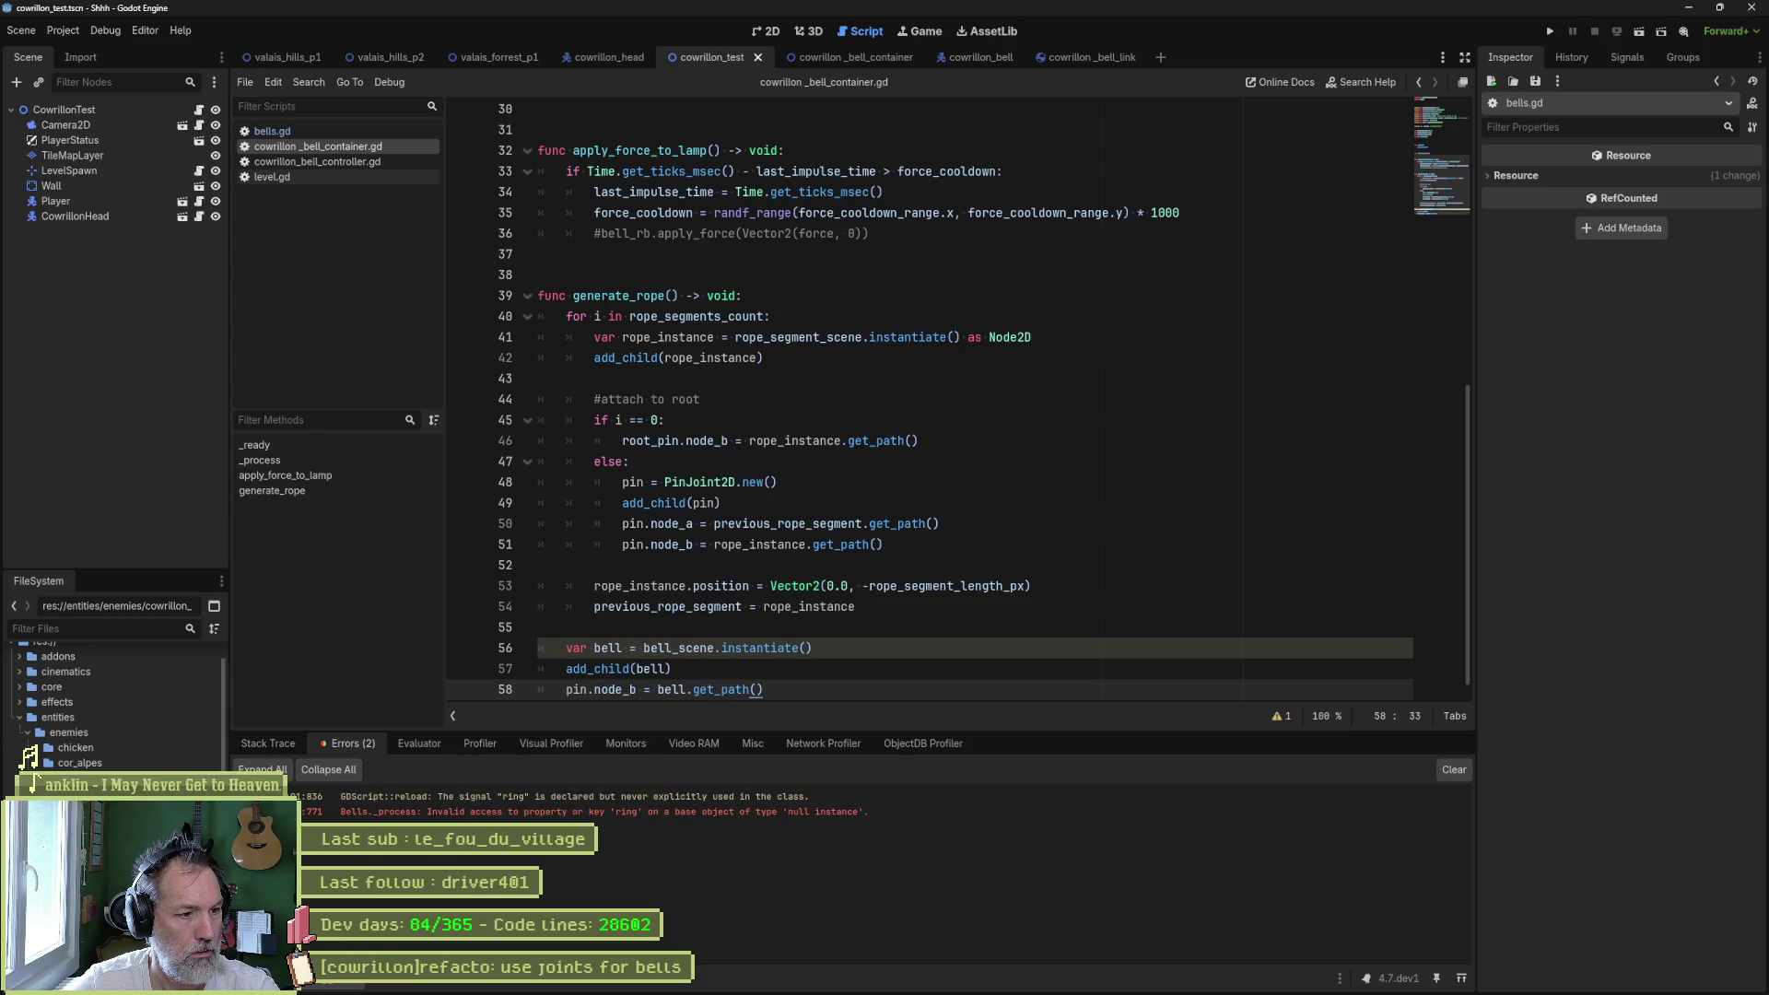
click(1454, 770)
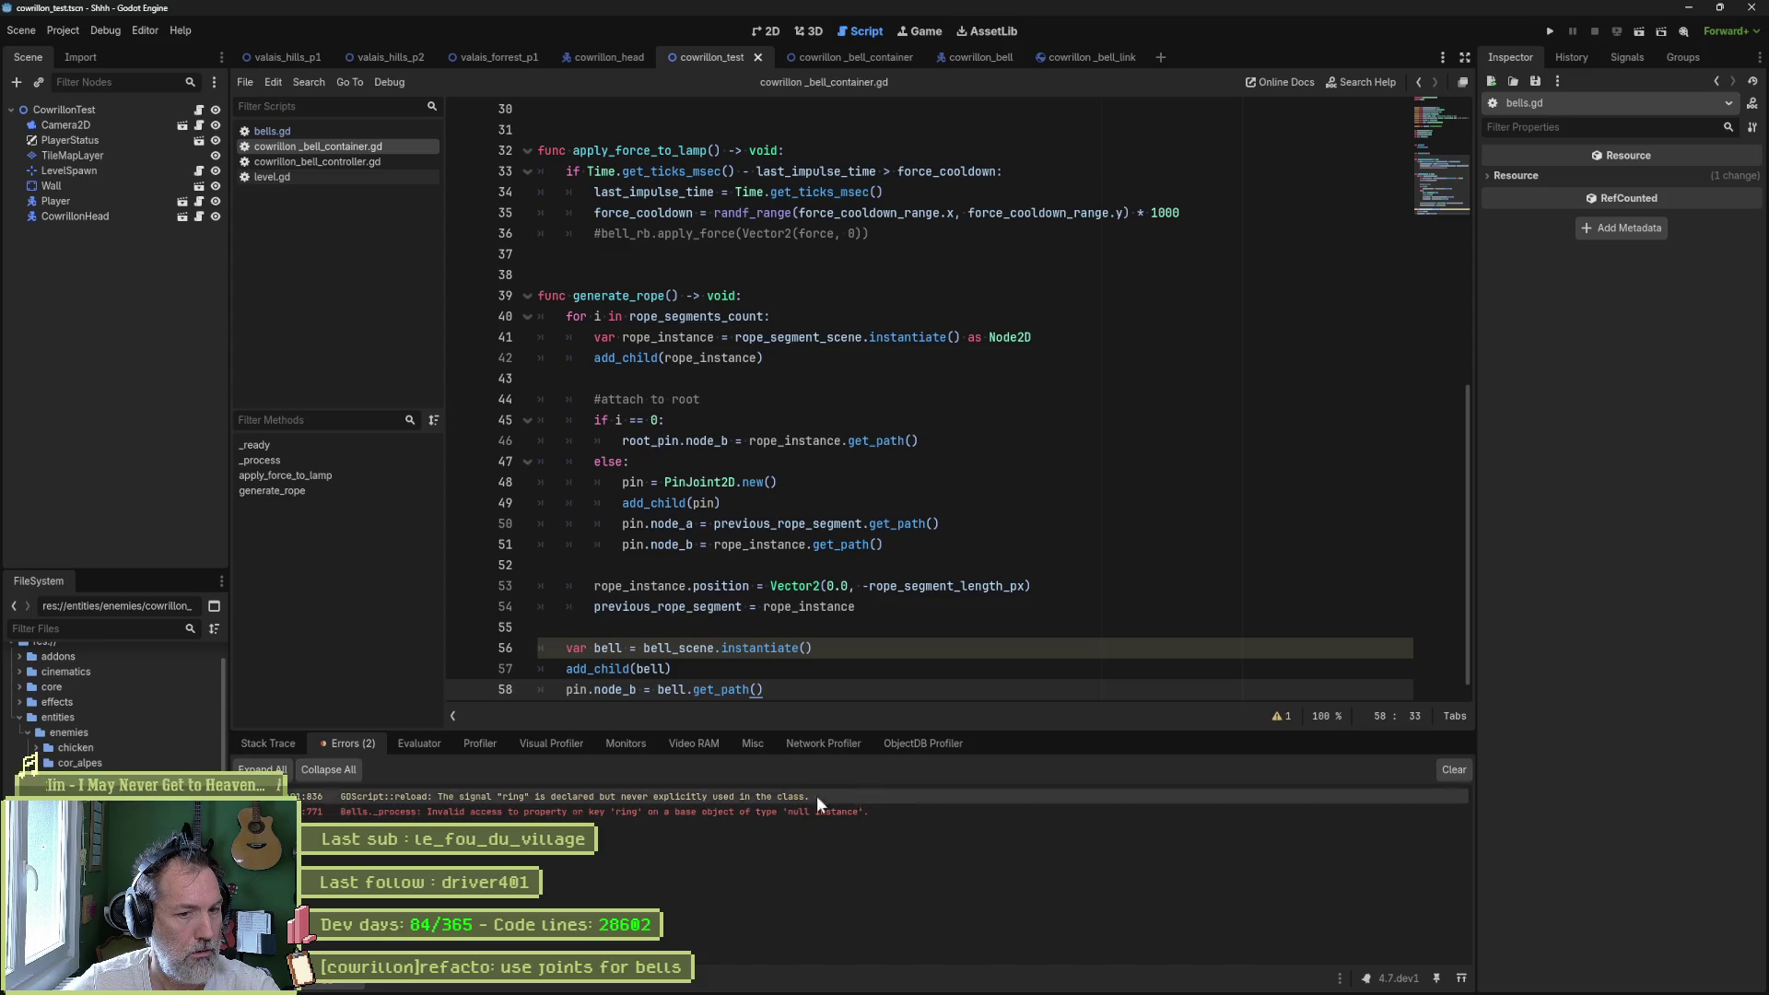
- Switch the bottom panel back to the Output log
key(Up)
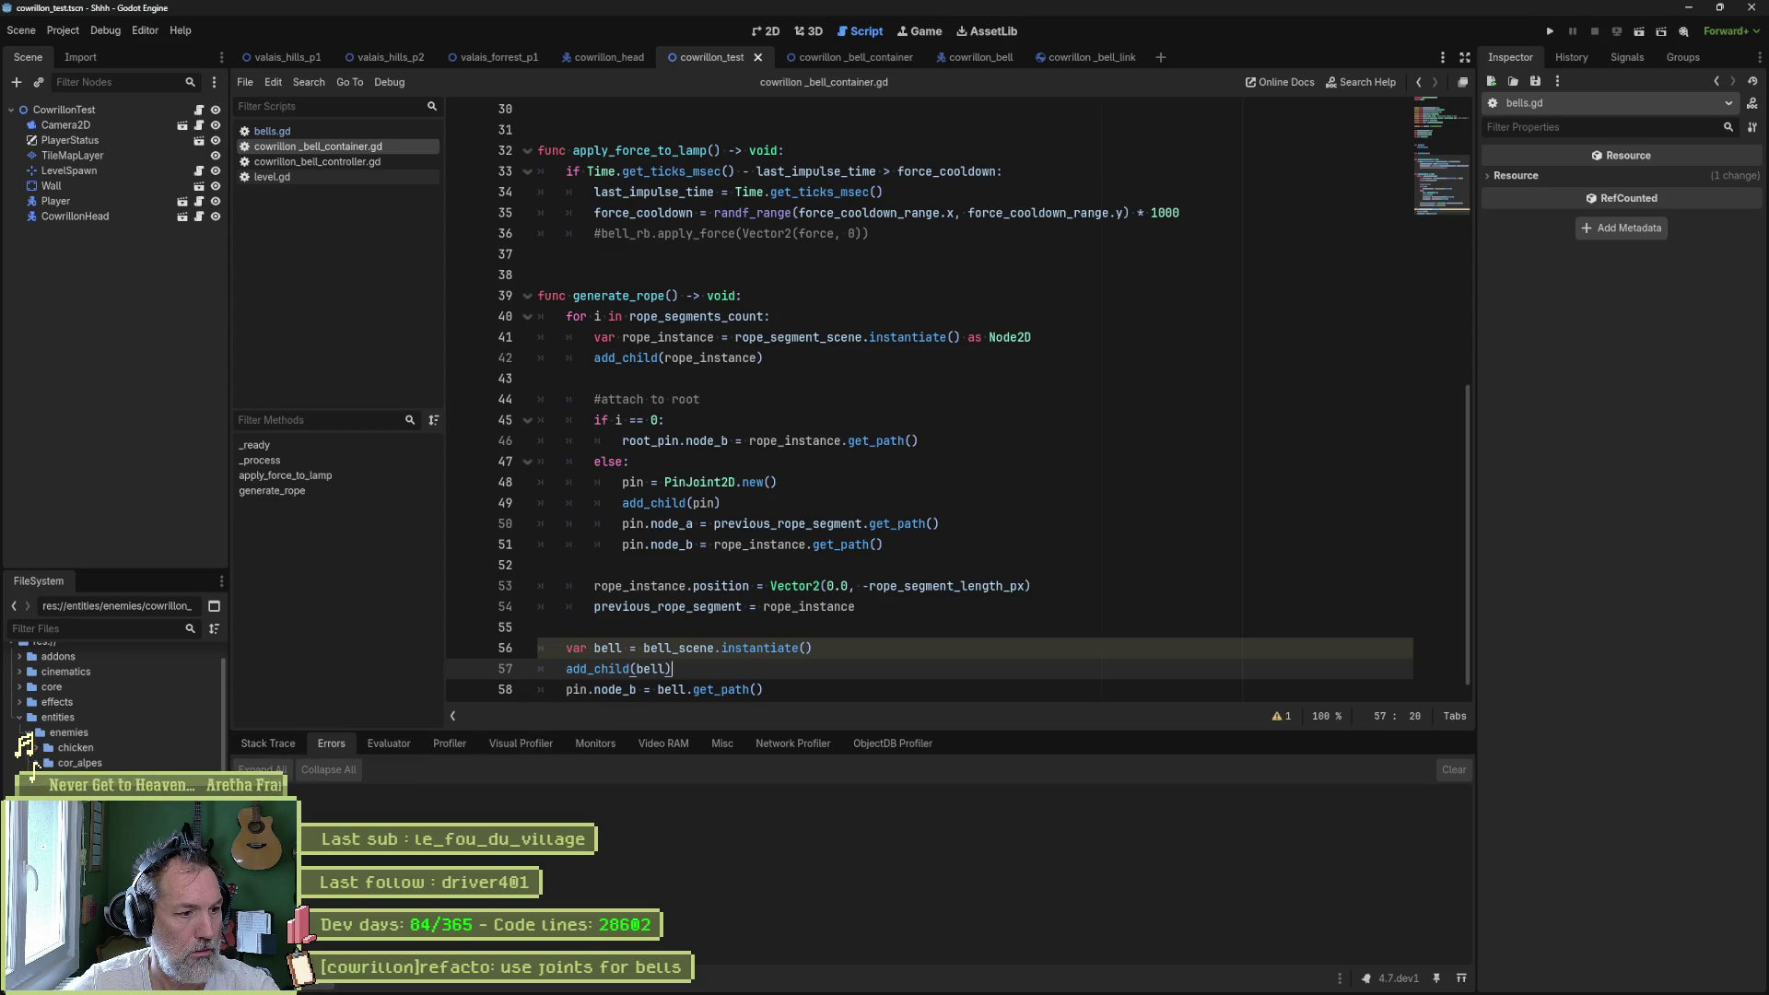
key(alt+o)
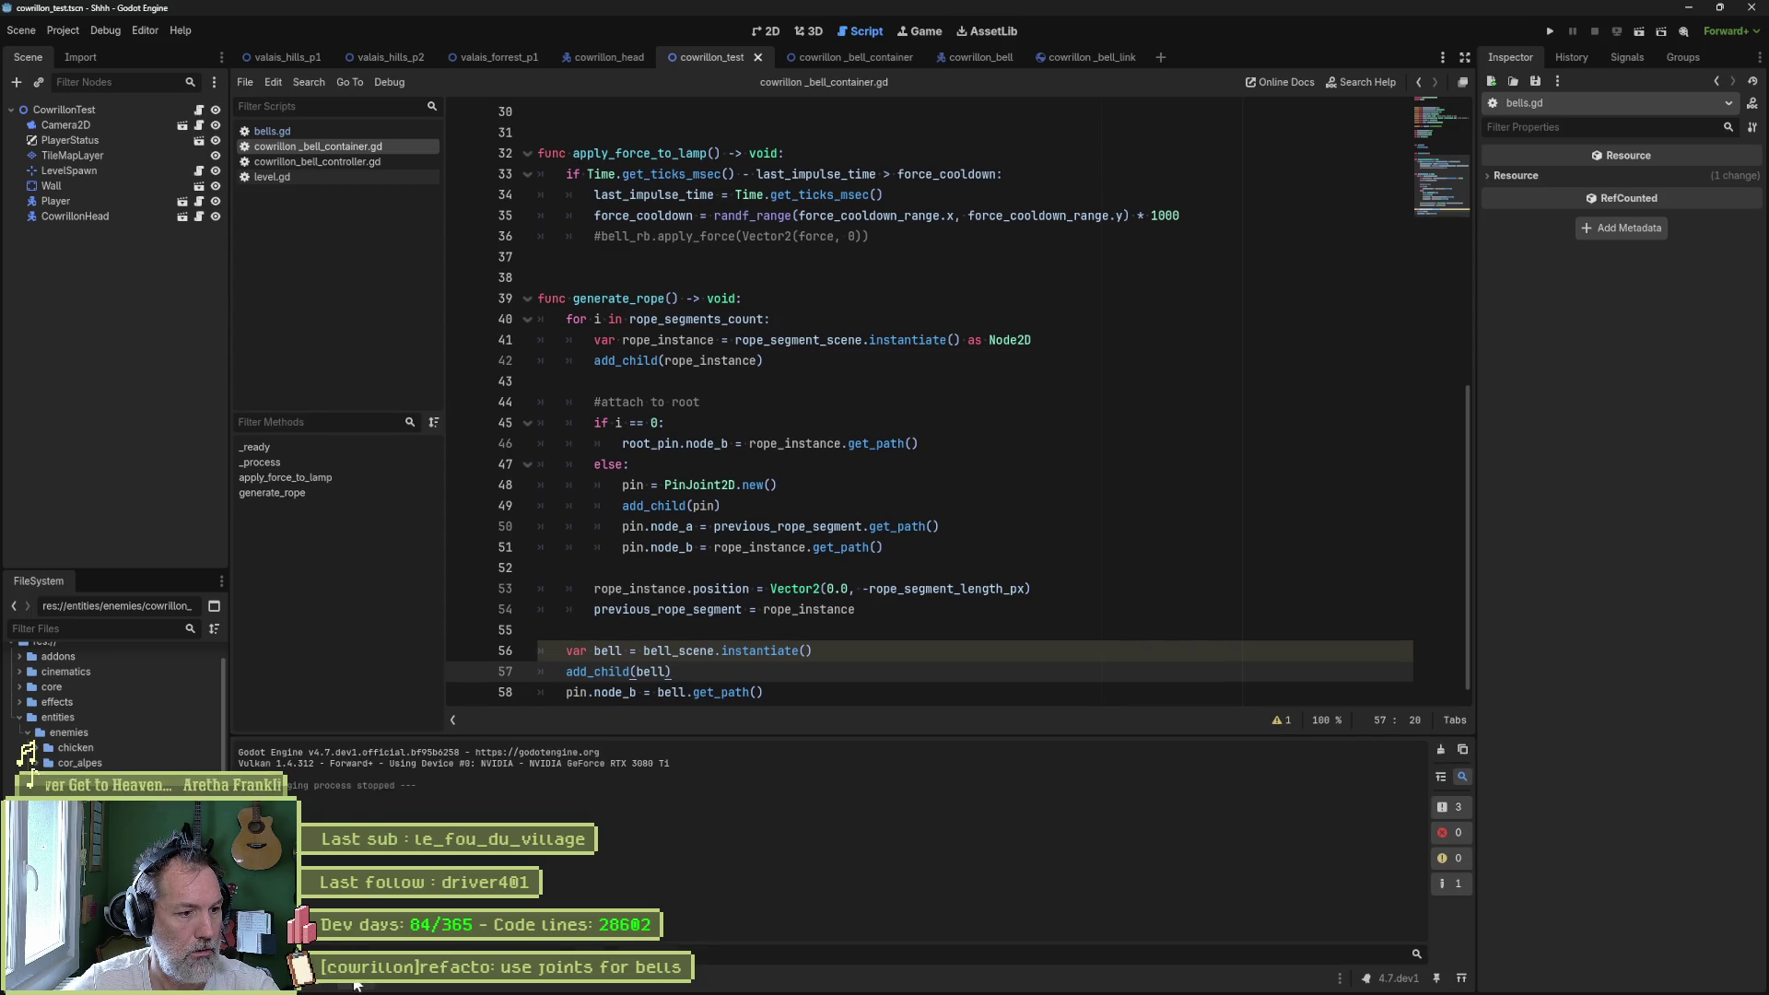
click(376, 986)
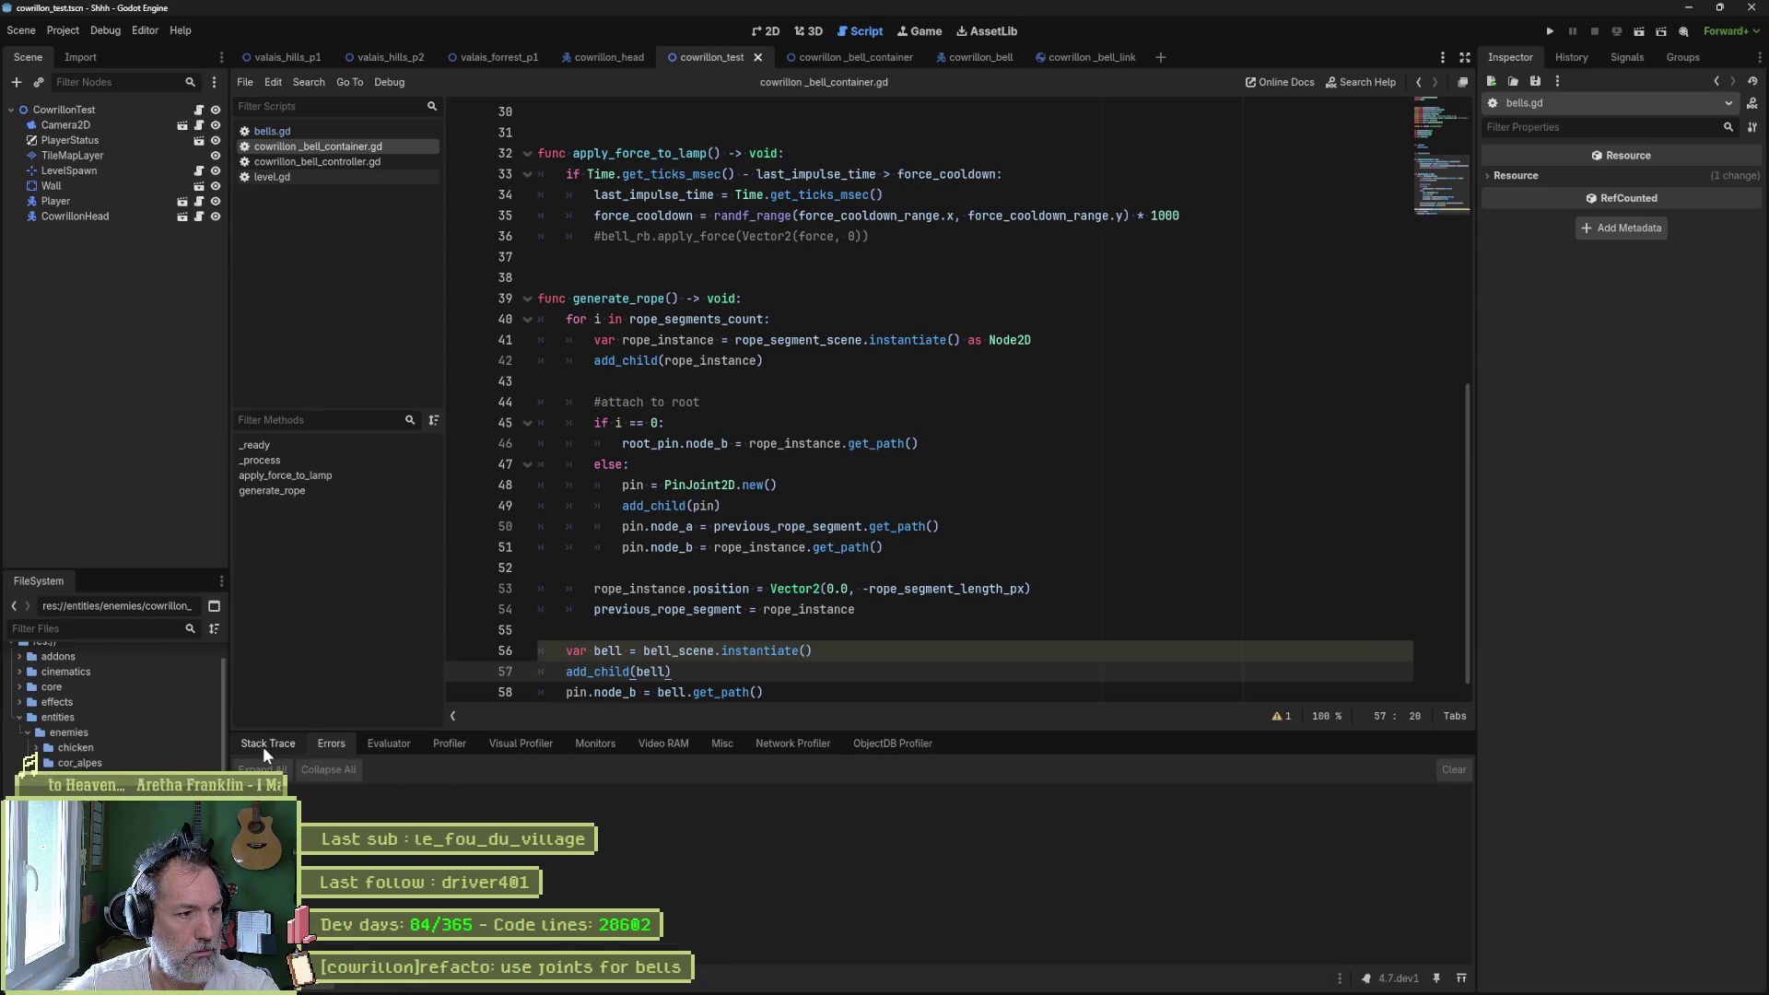
key(alt+o)
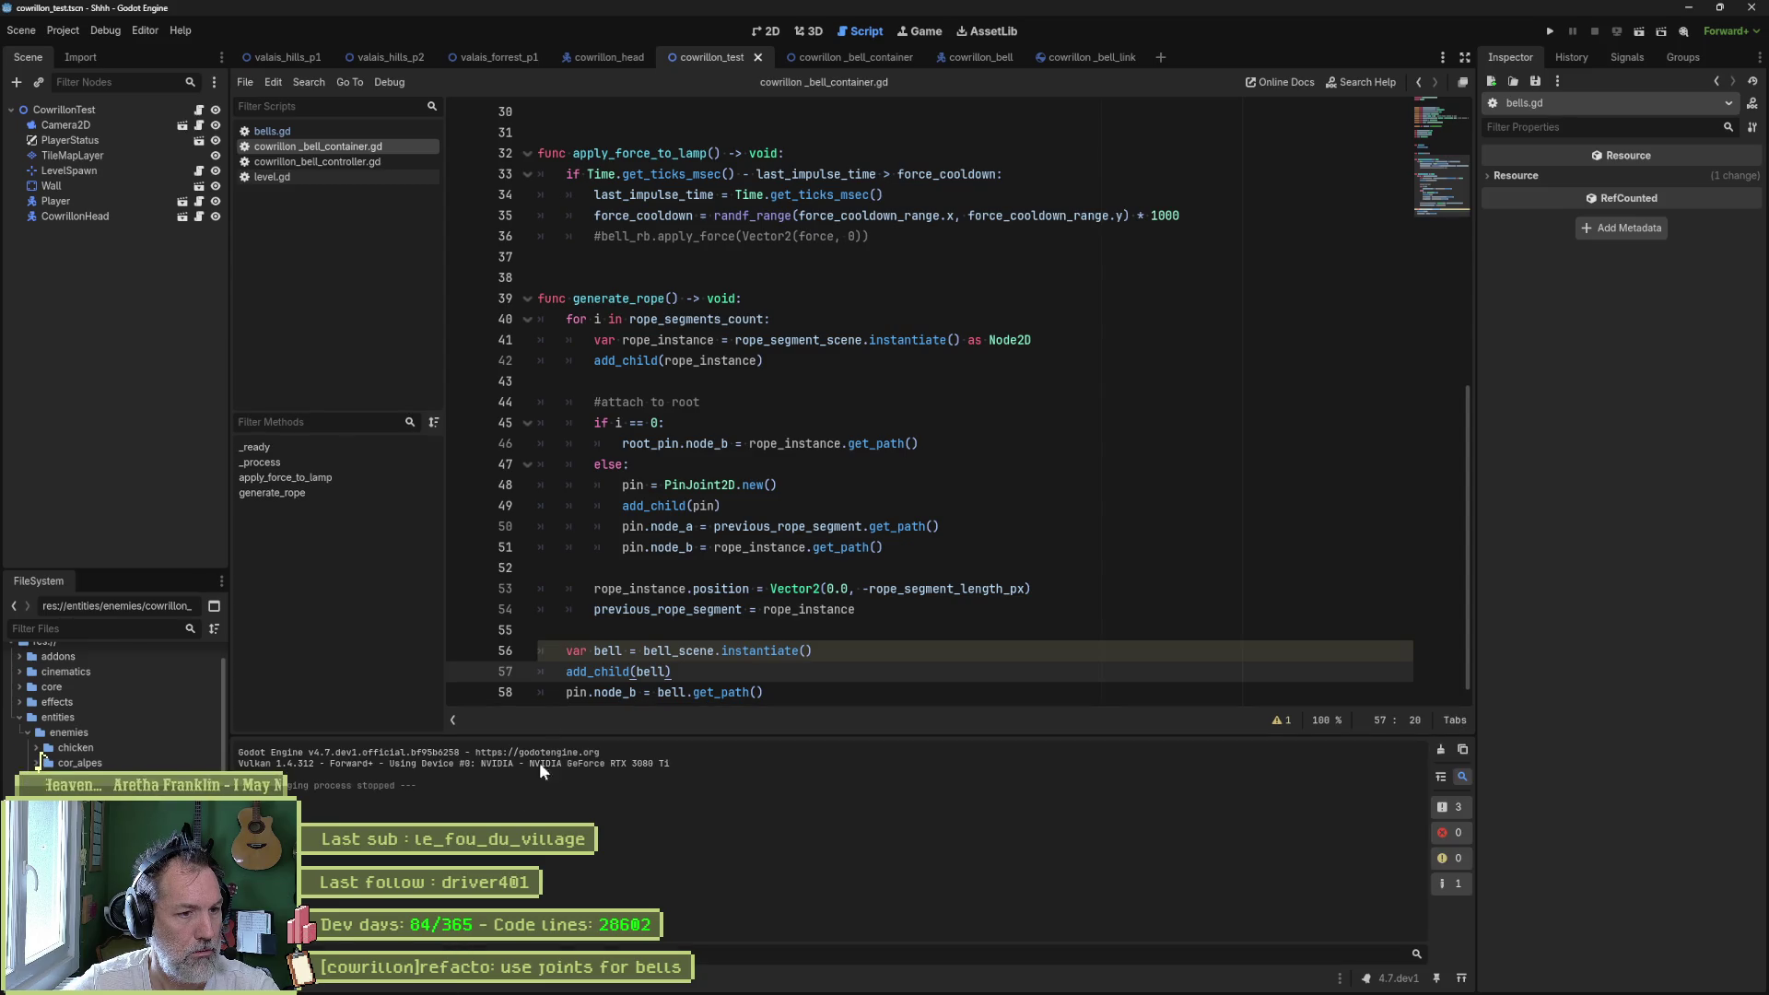
click(609, 647)
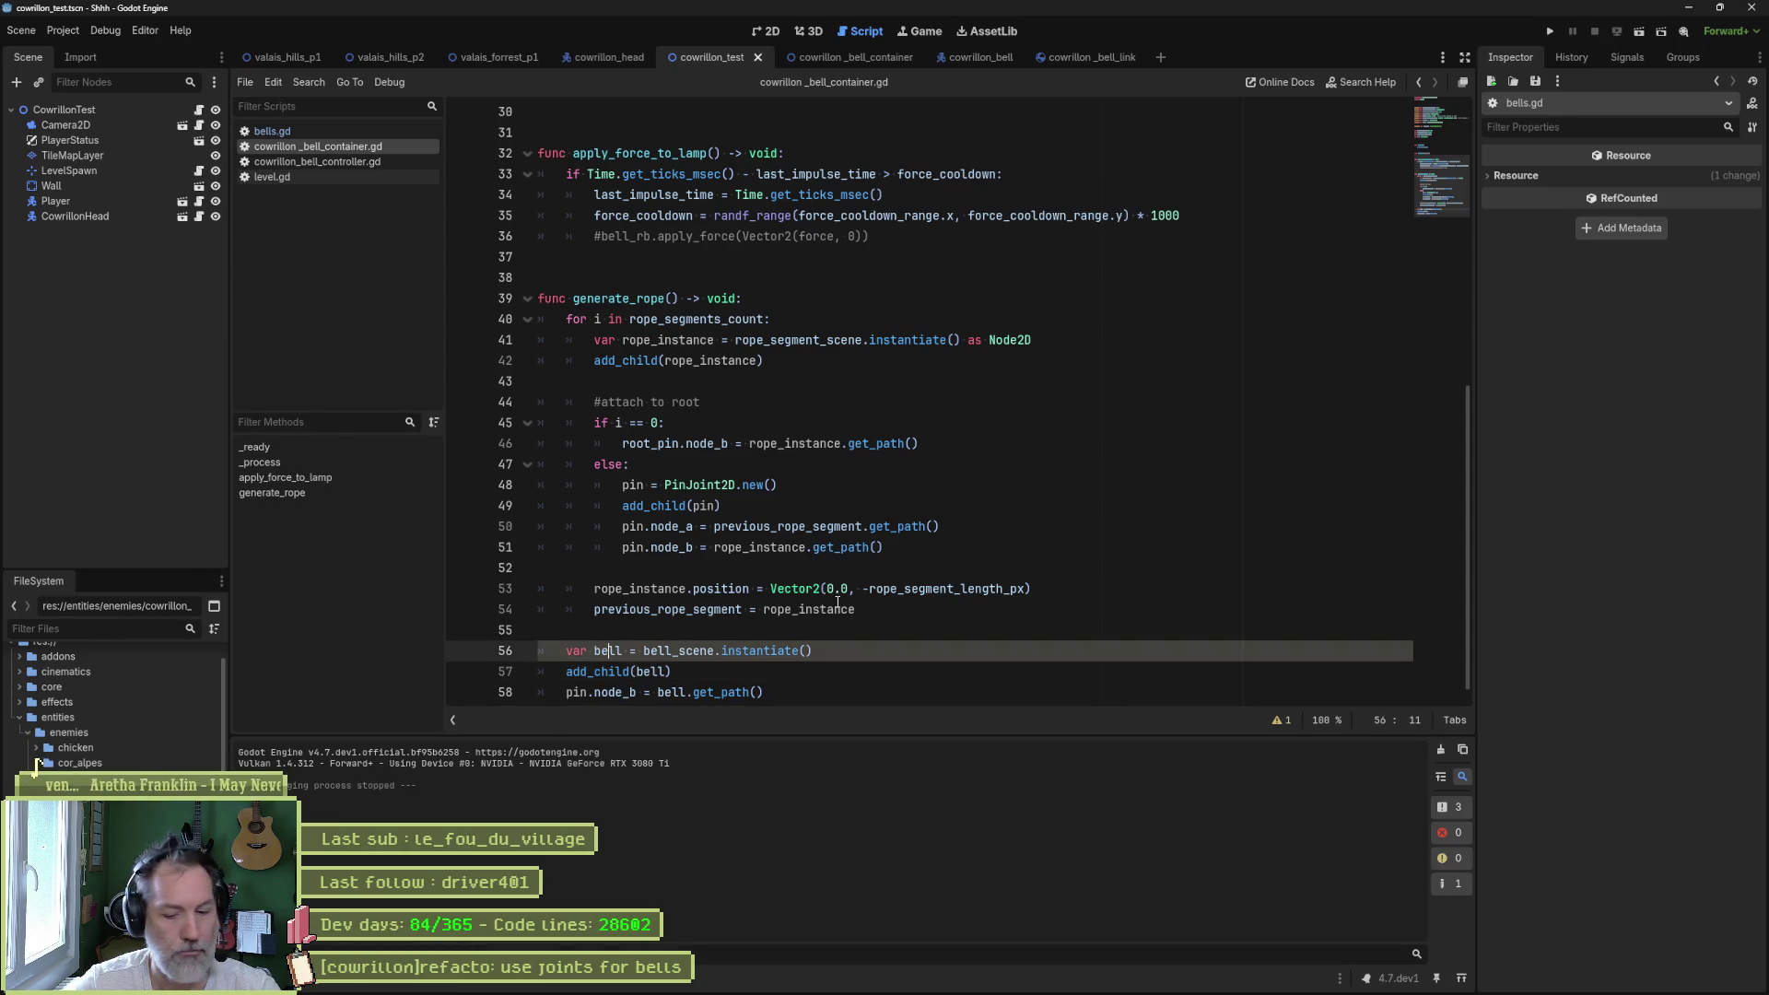
key(F6)
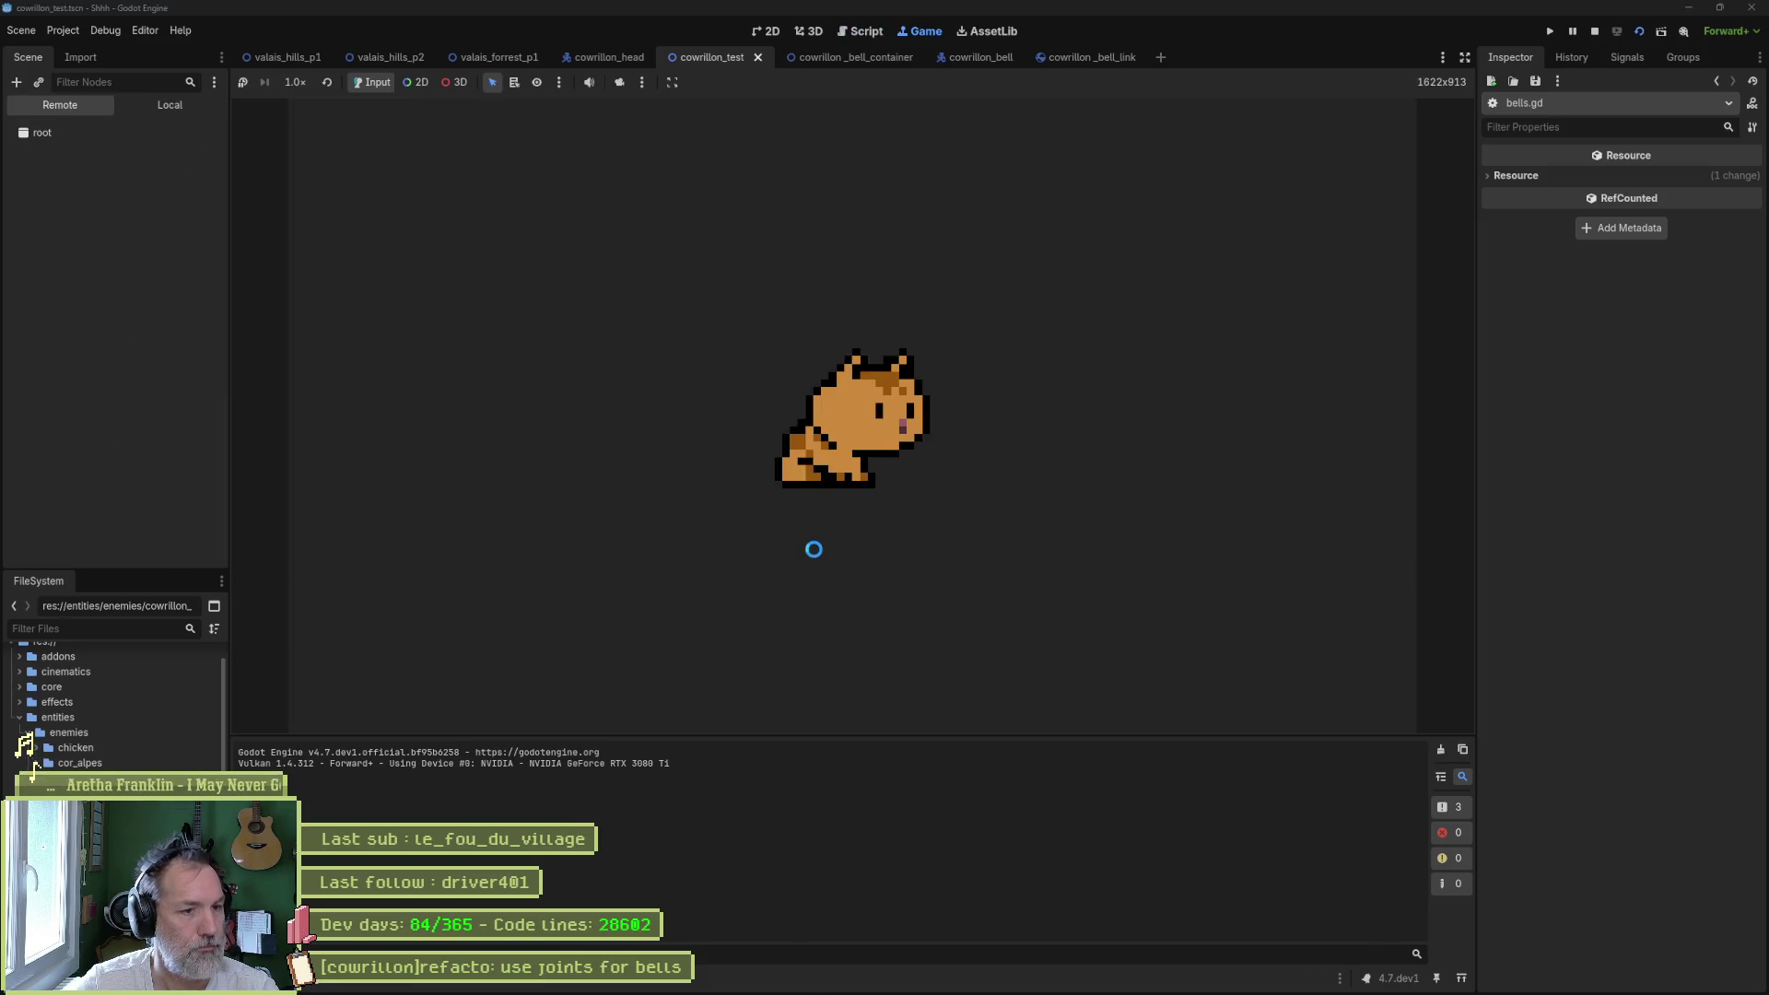
key(F8)
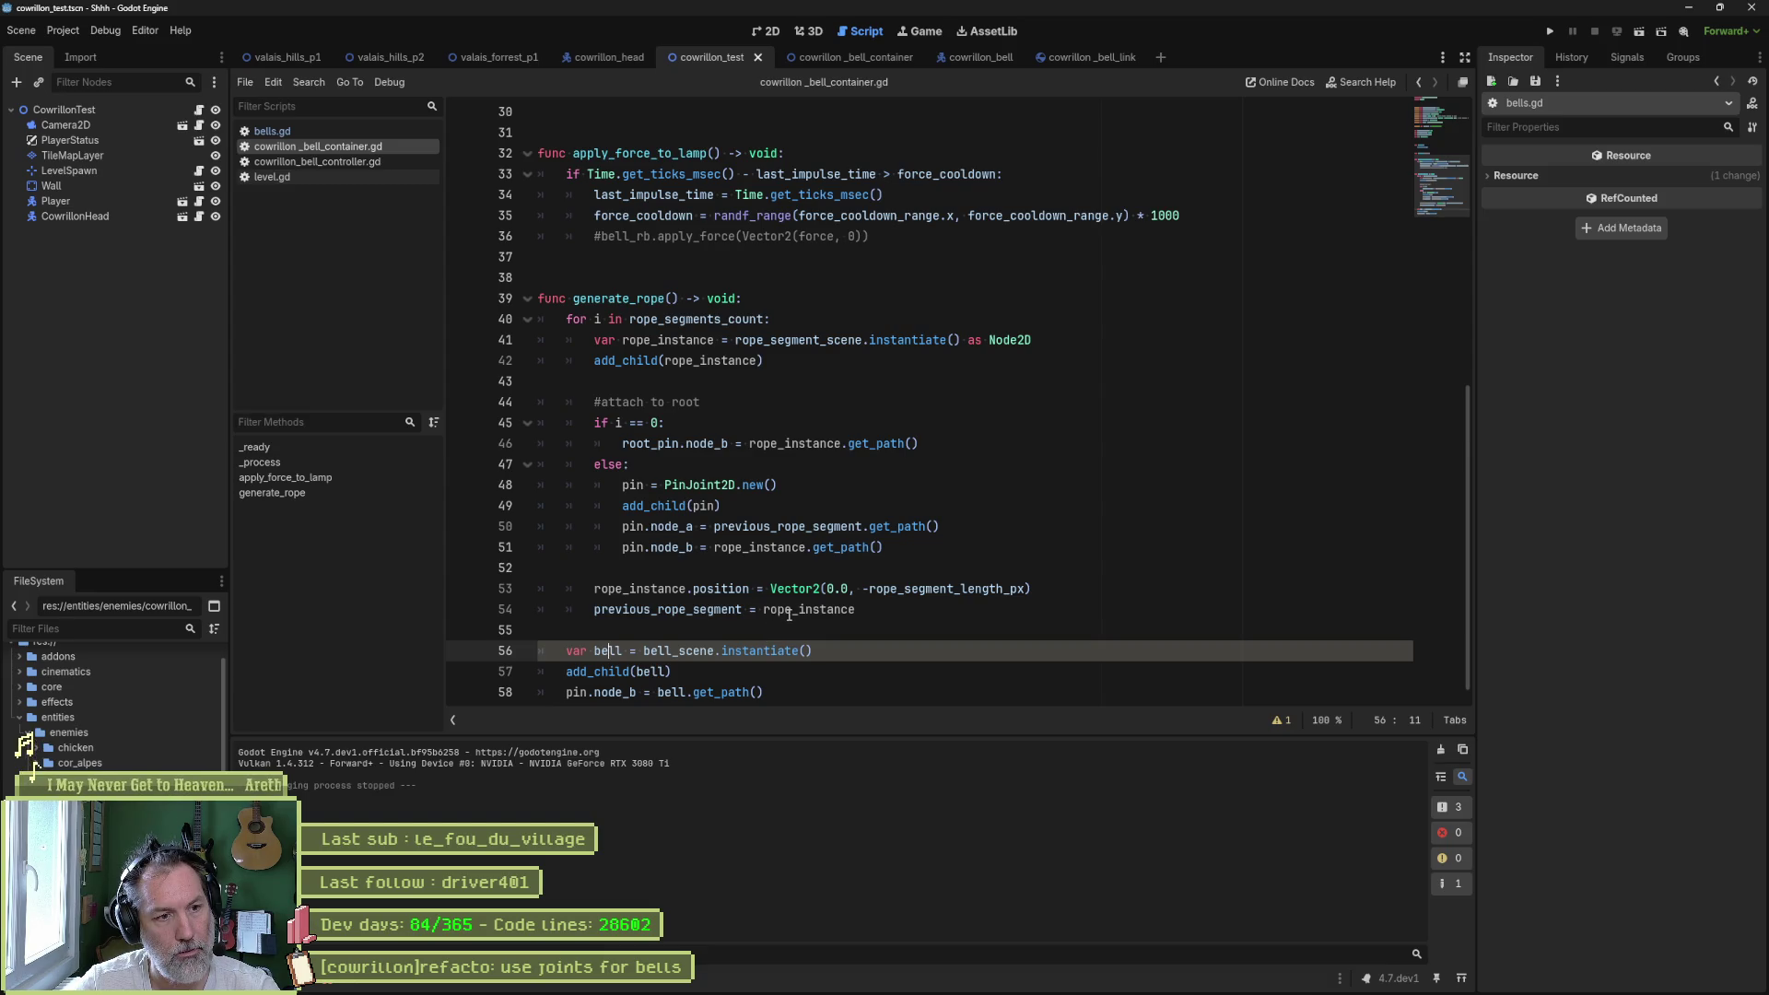
click(706, 675)
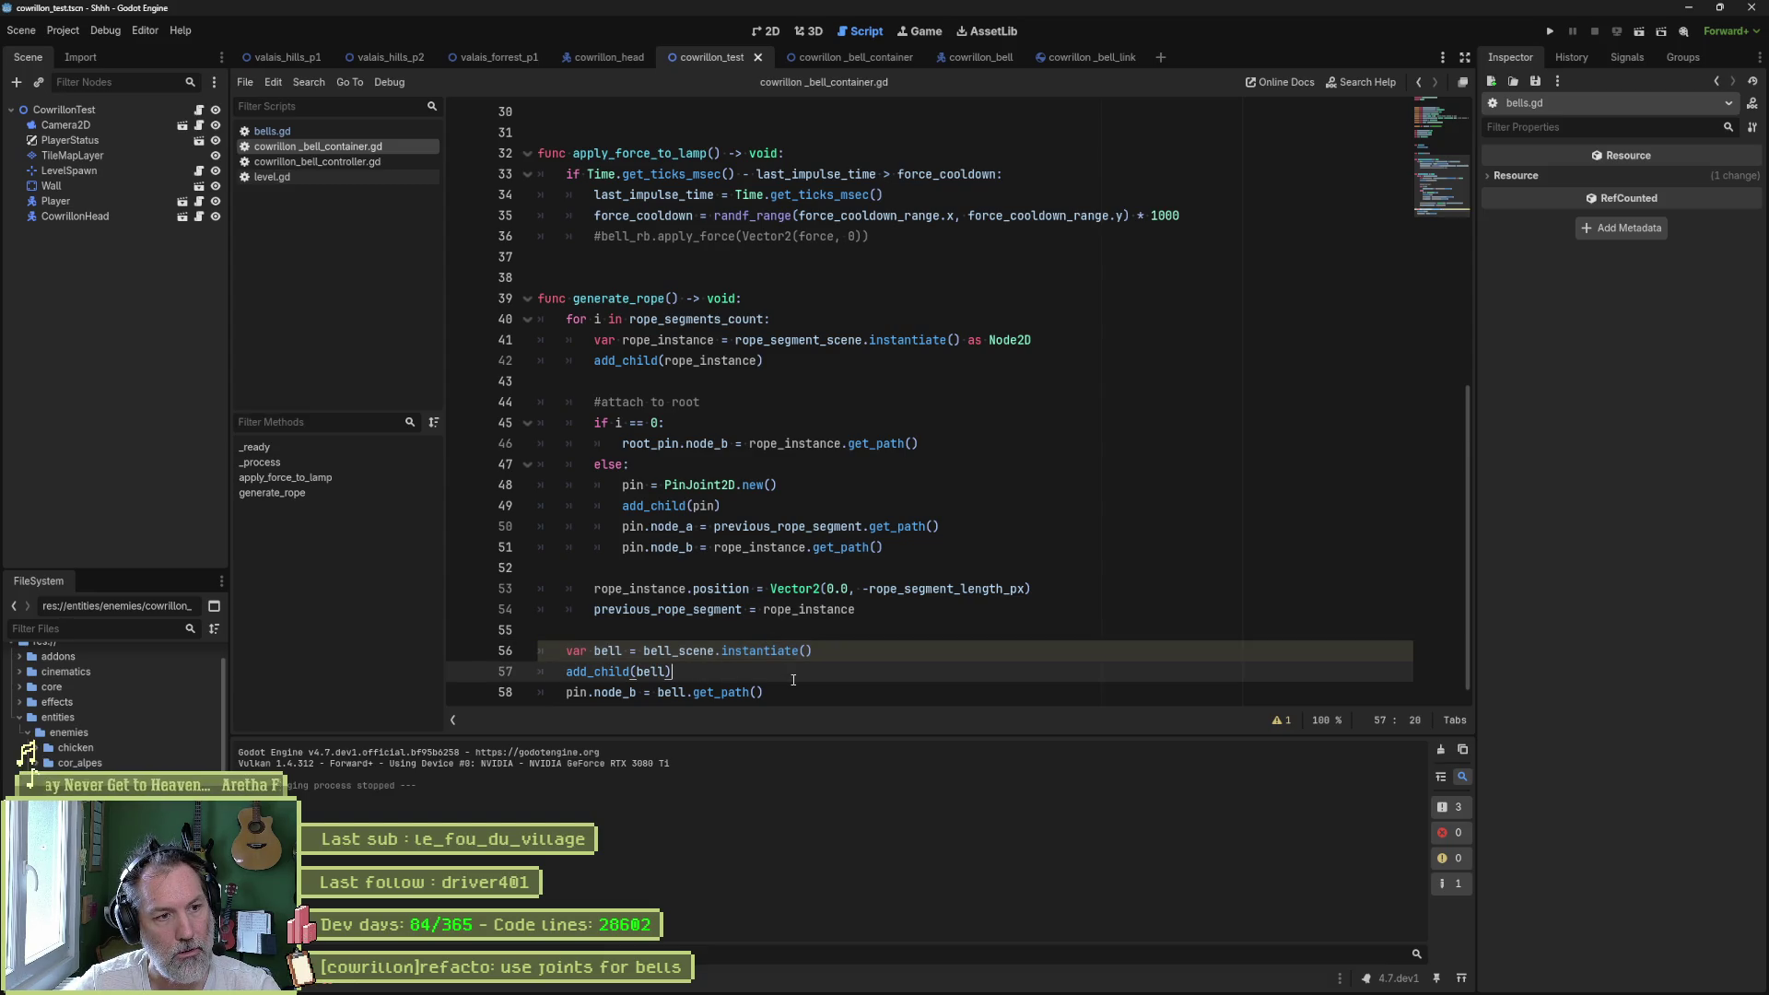
- Copy the line 53 position assignment below add_child(bell) and change rope_instance to bell
drag(1045, 584, 1036, 568)
key(ctrl+c)
click(719, 665)
key(ctrl+v)
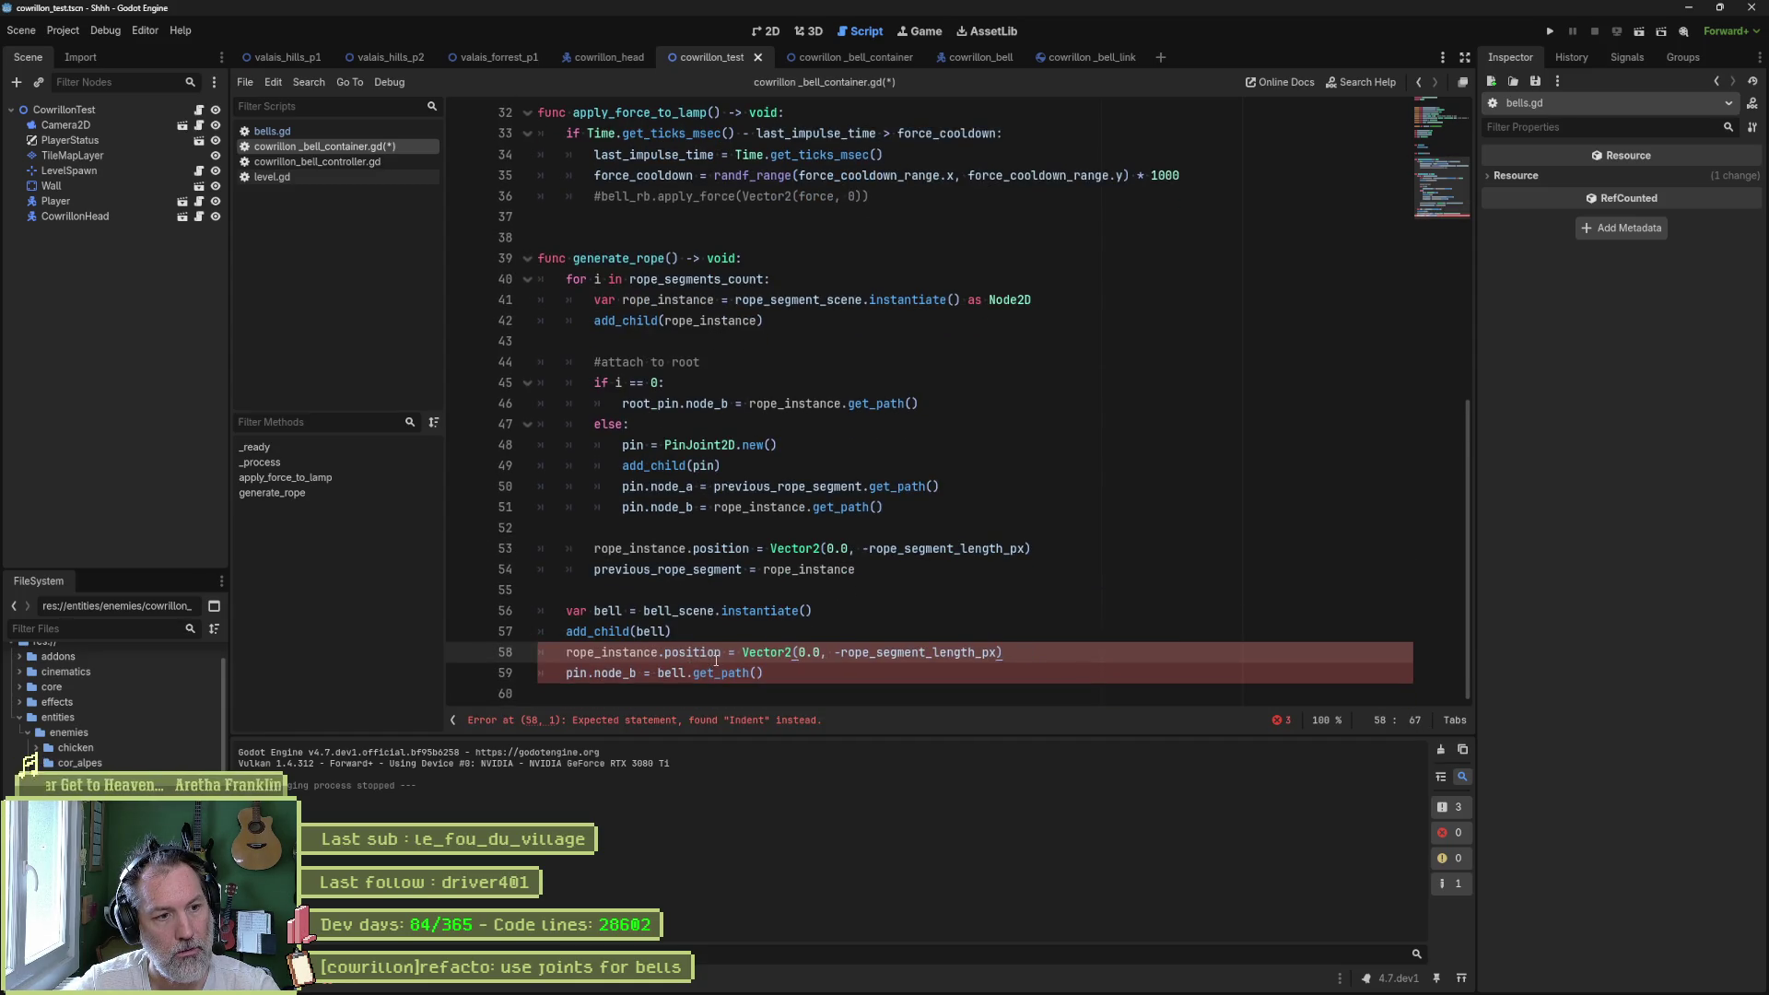
key(shift+Tab)
click(606, 652)
double_click(606, 652)
text(bell)
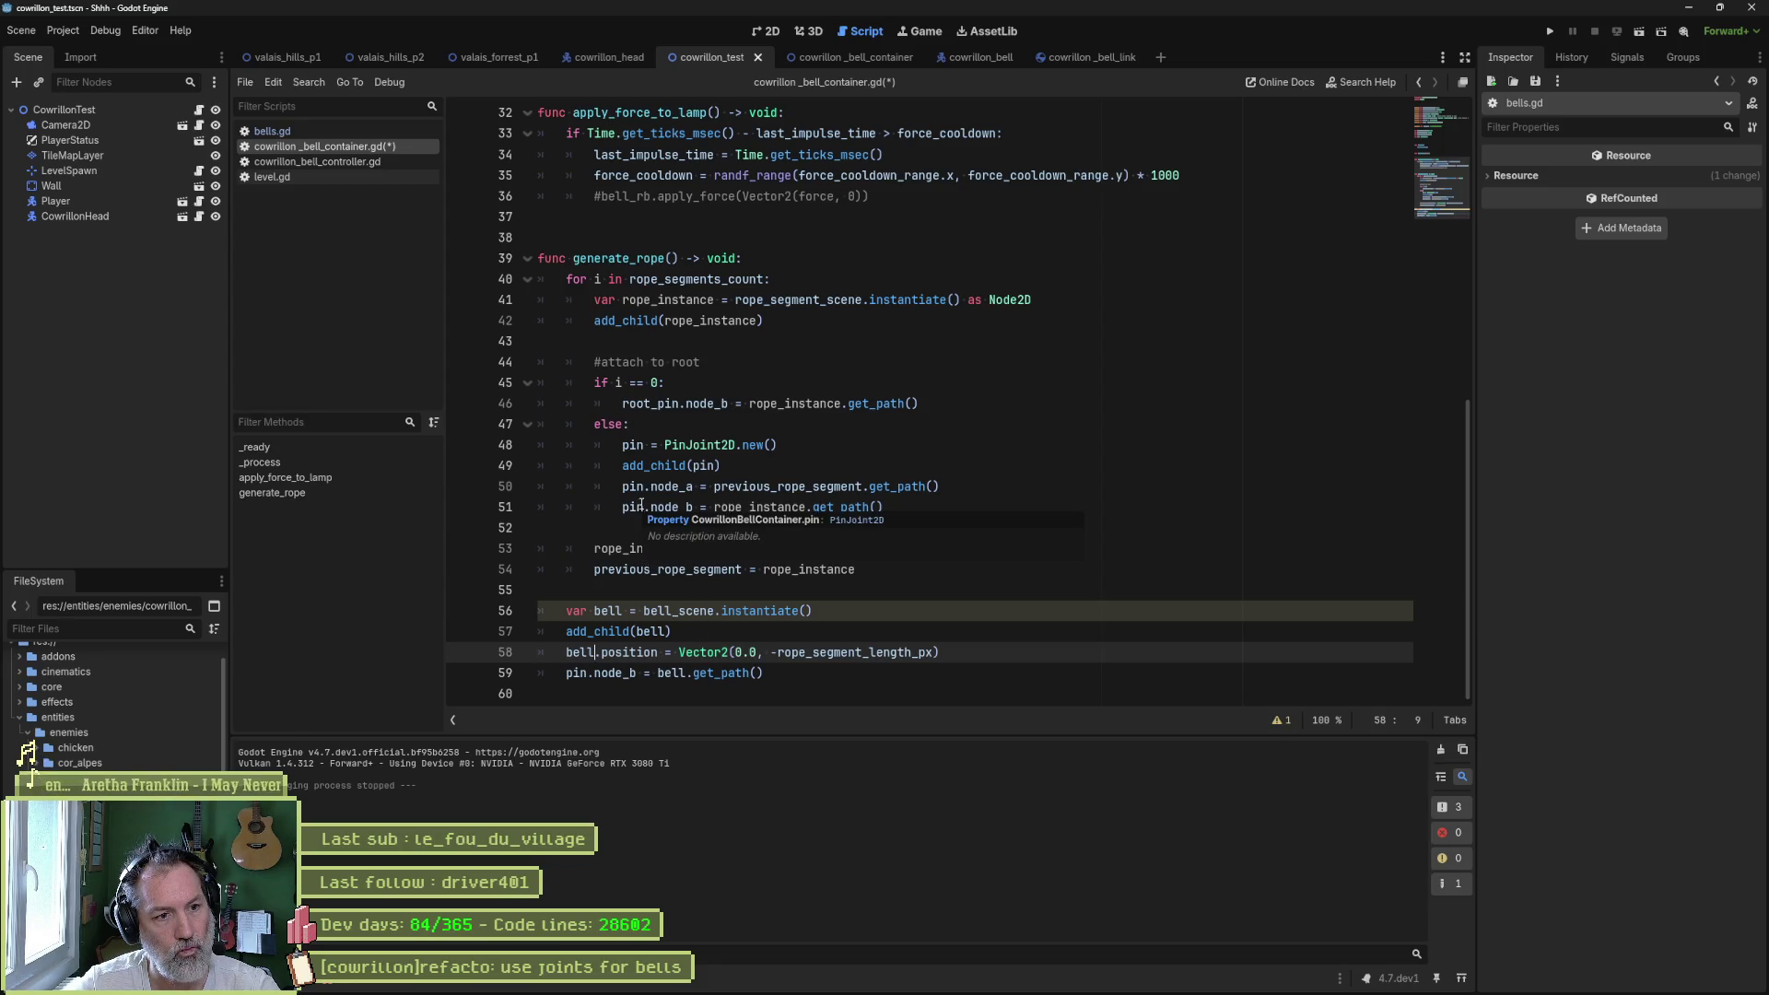
- Append "* rope_segments_count" to the bell's Vector2 y offset and run the scene
mouse_move(975, 550)
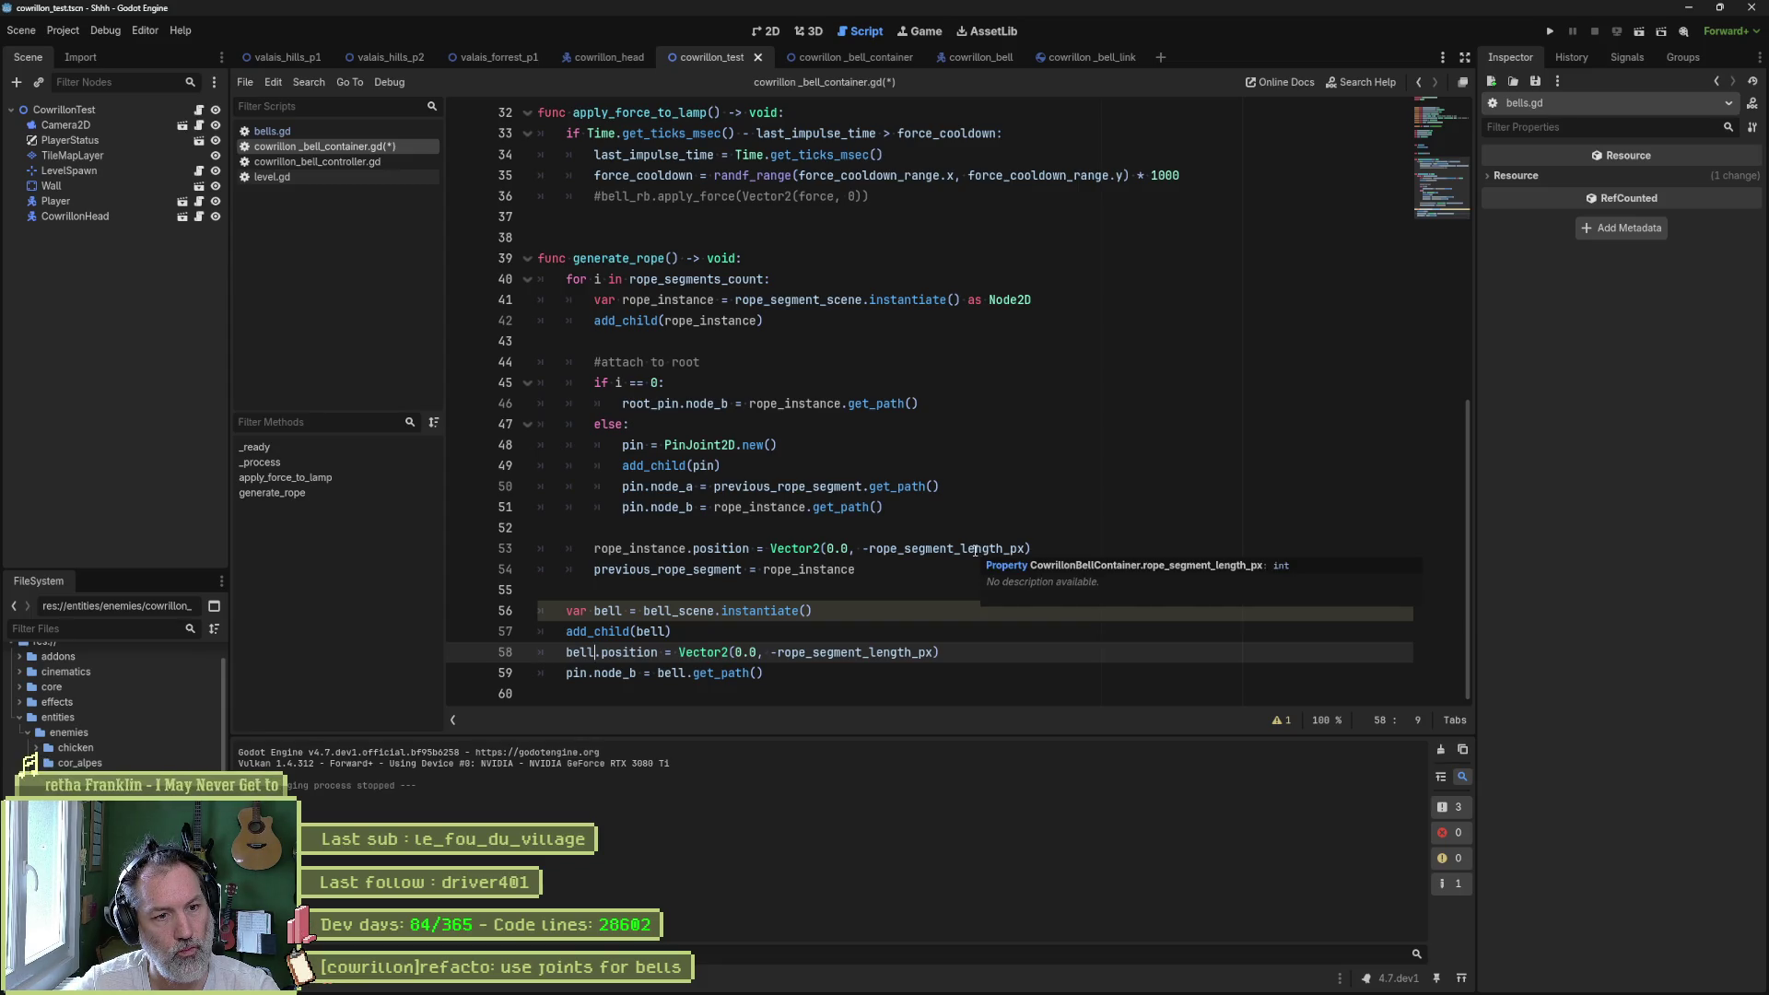
double_click(974, 550)
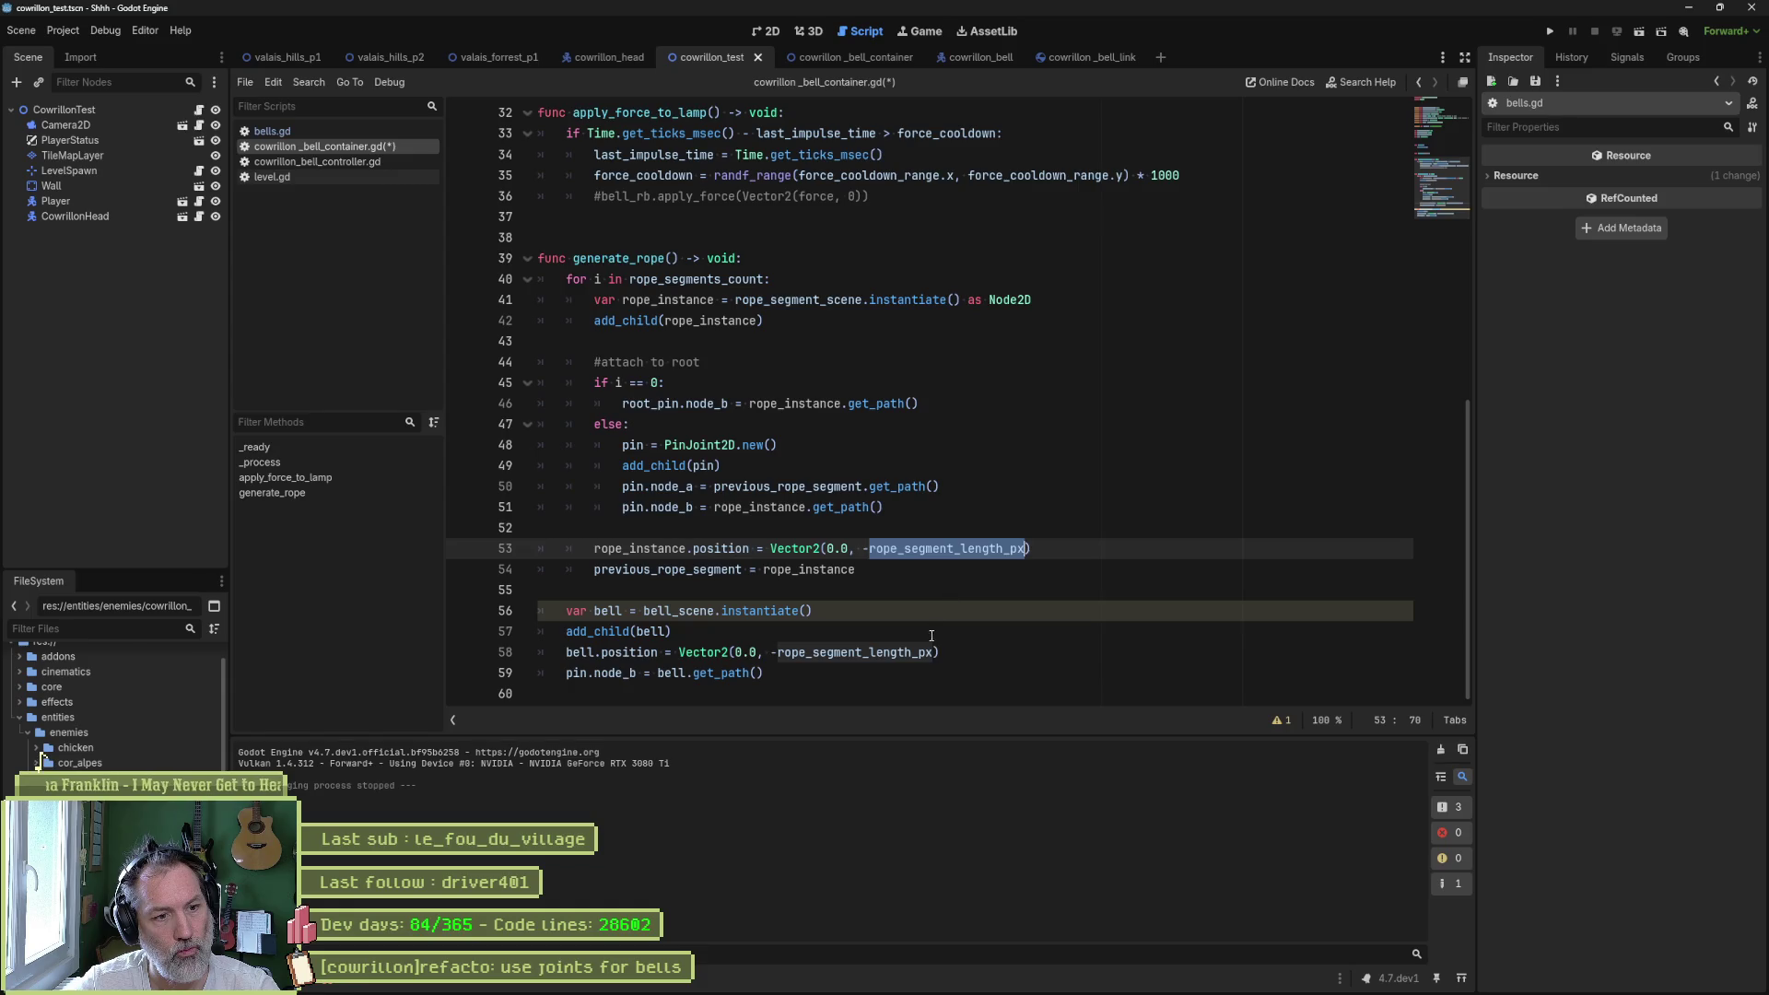
click(932, 652)
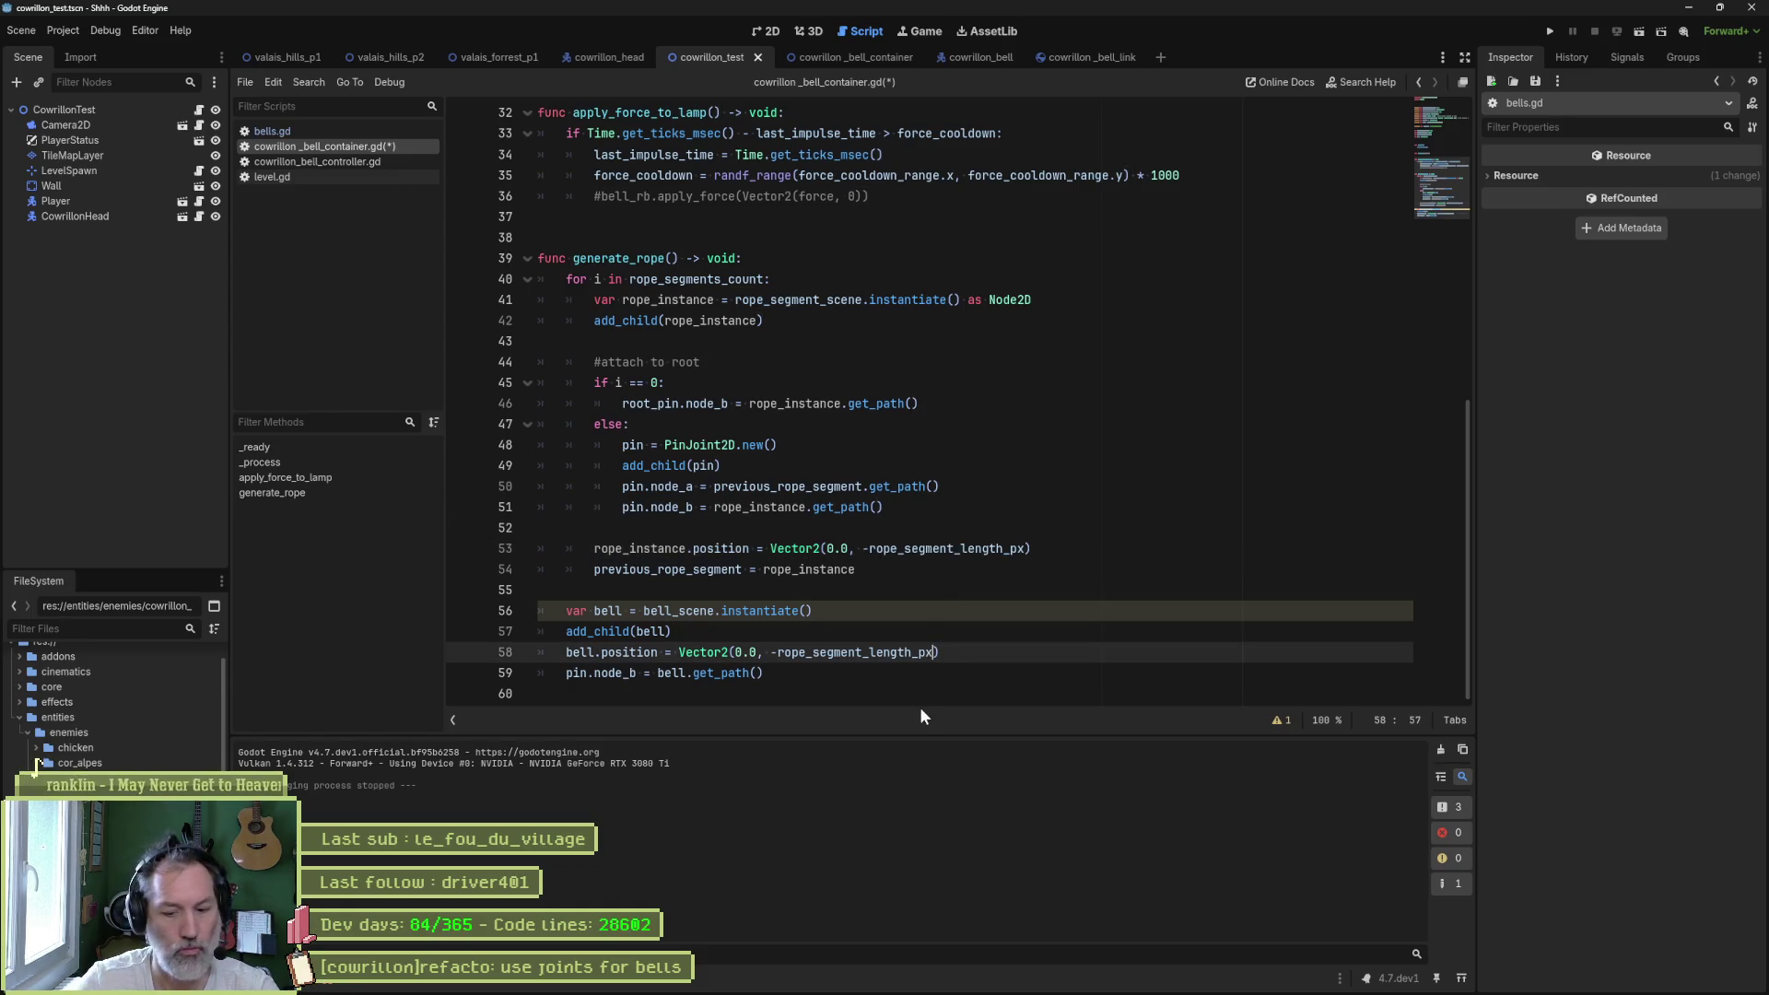
text(* )
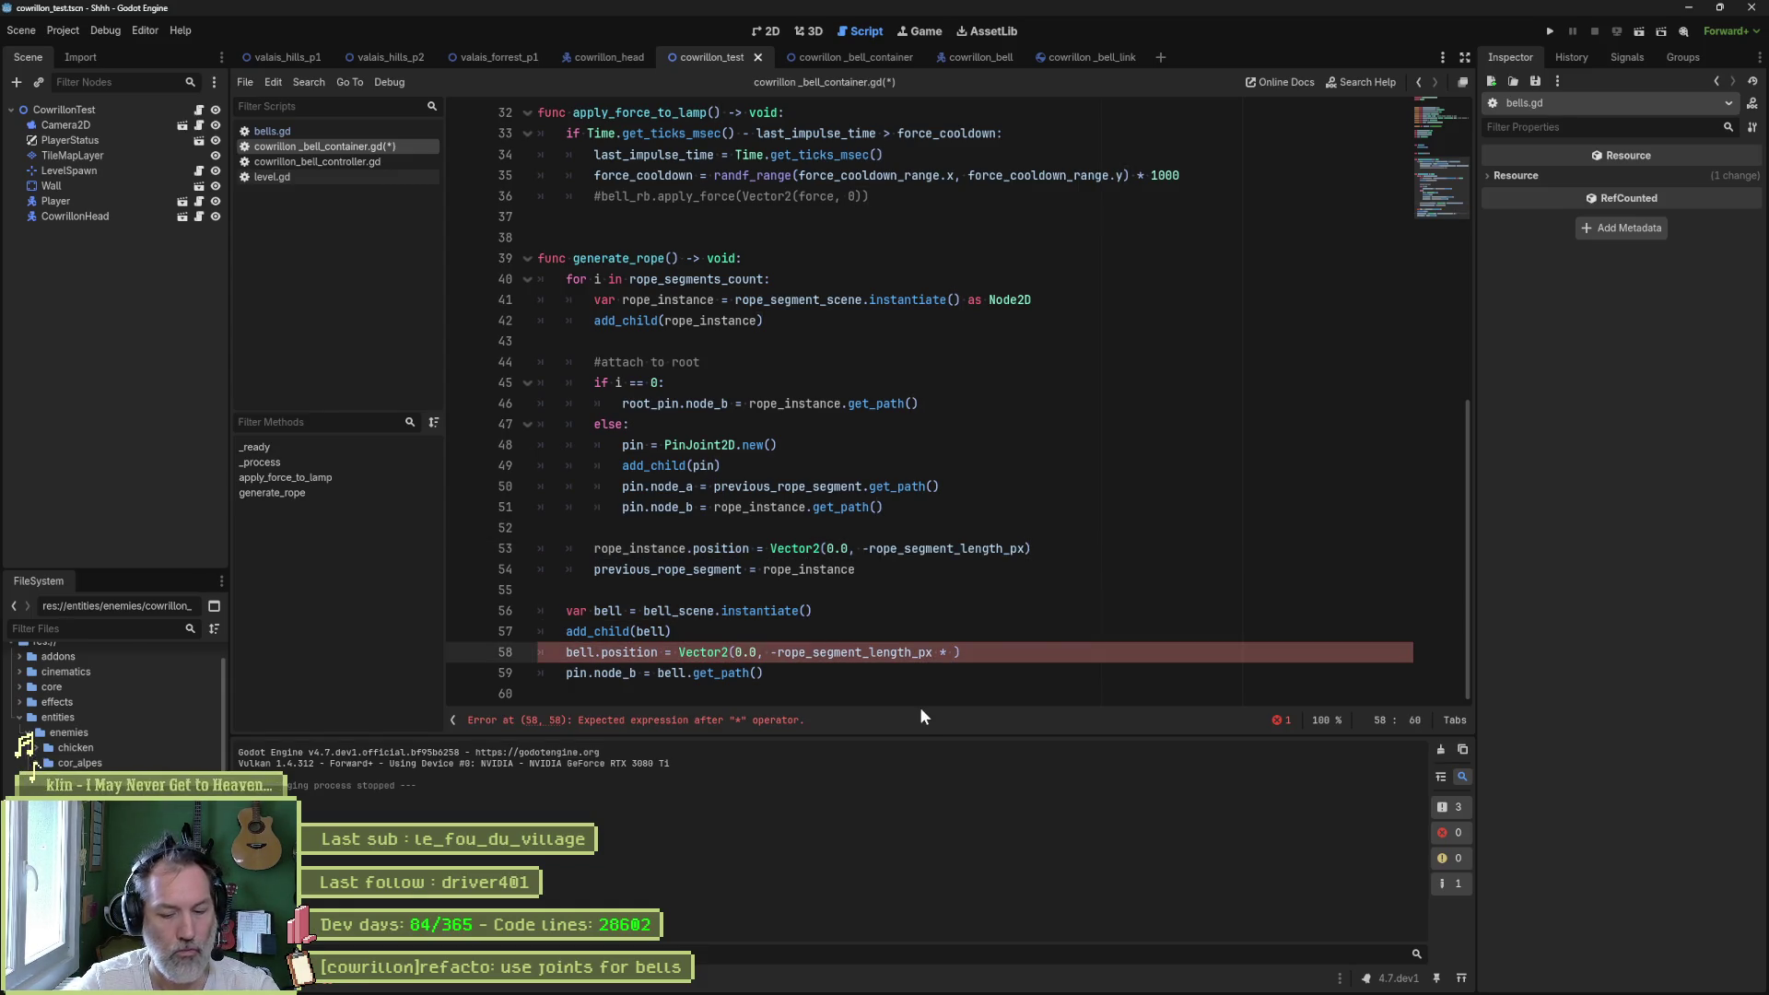
text(count)
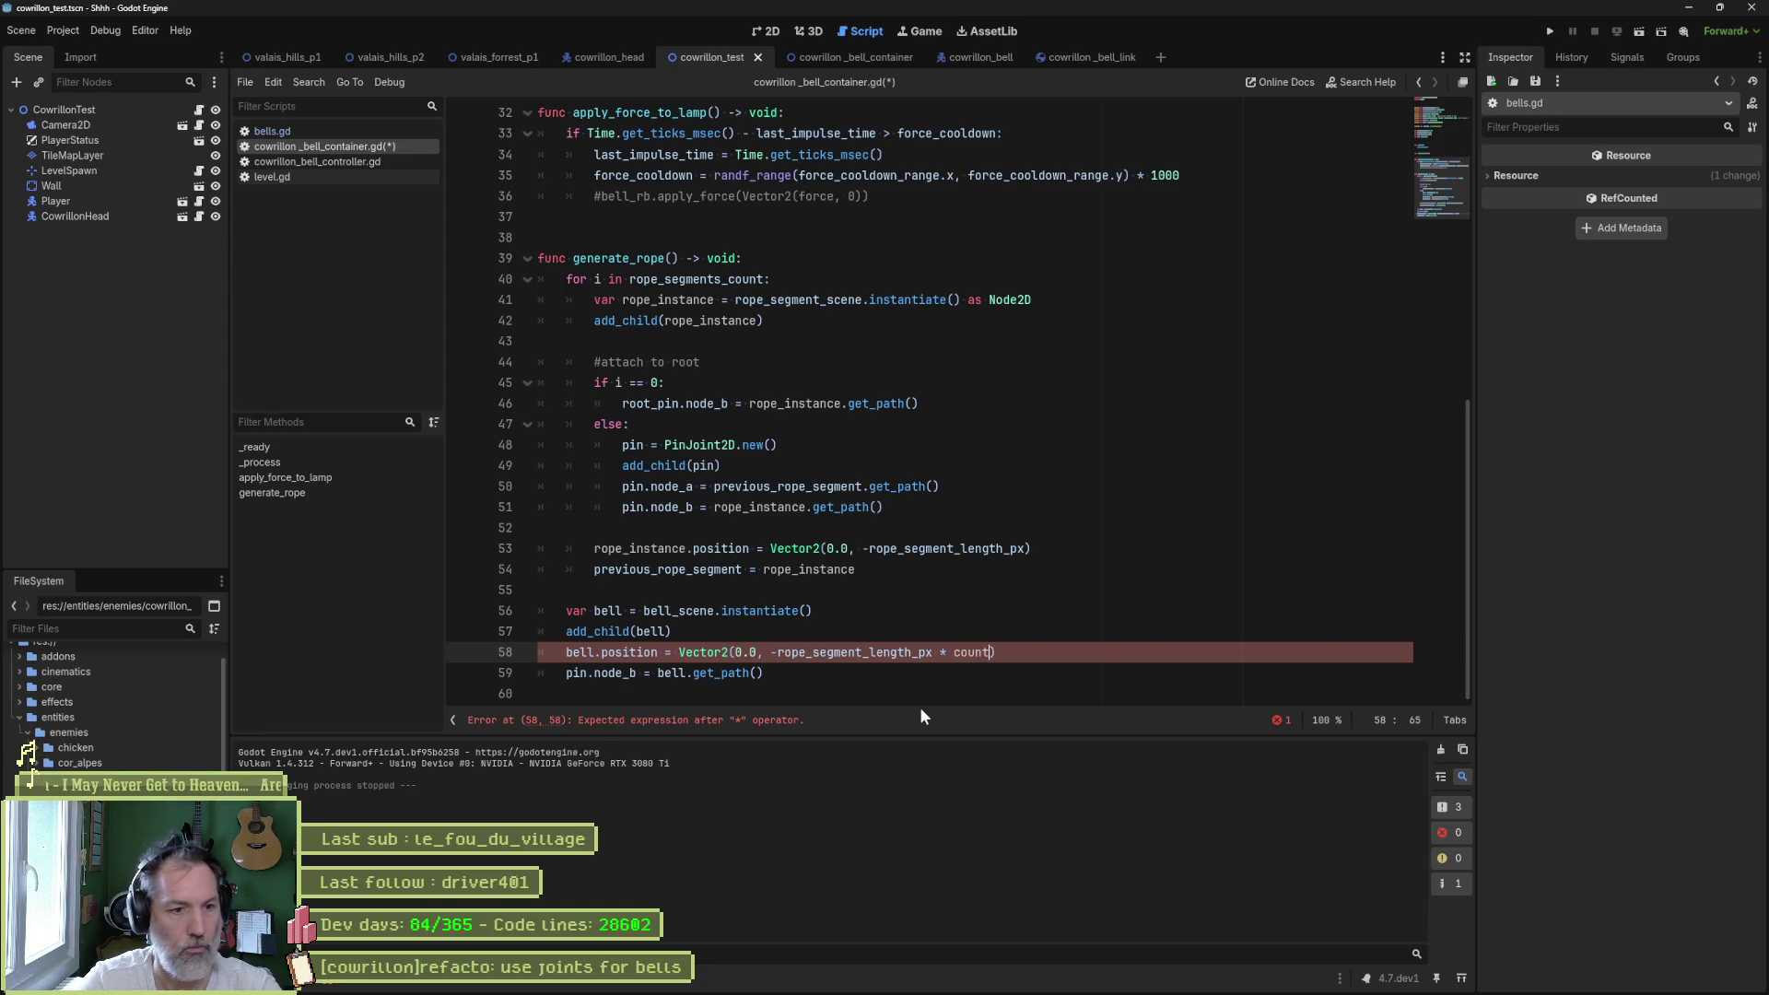
key(Down)
key(Return)
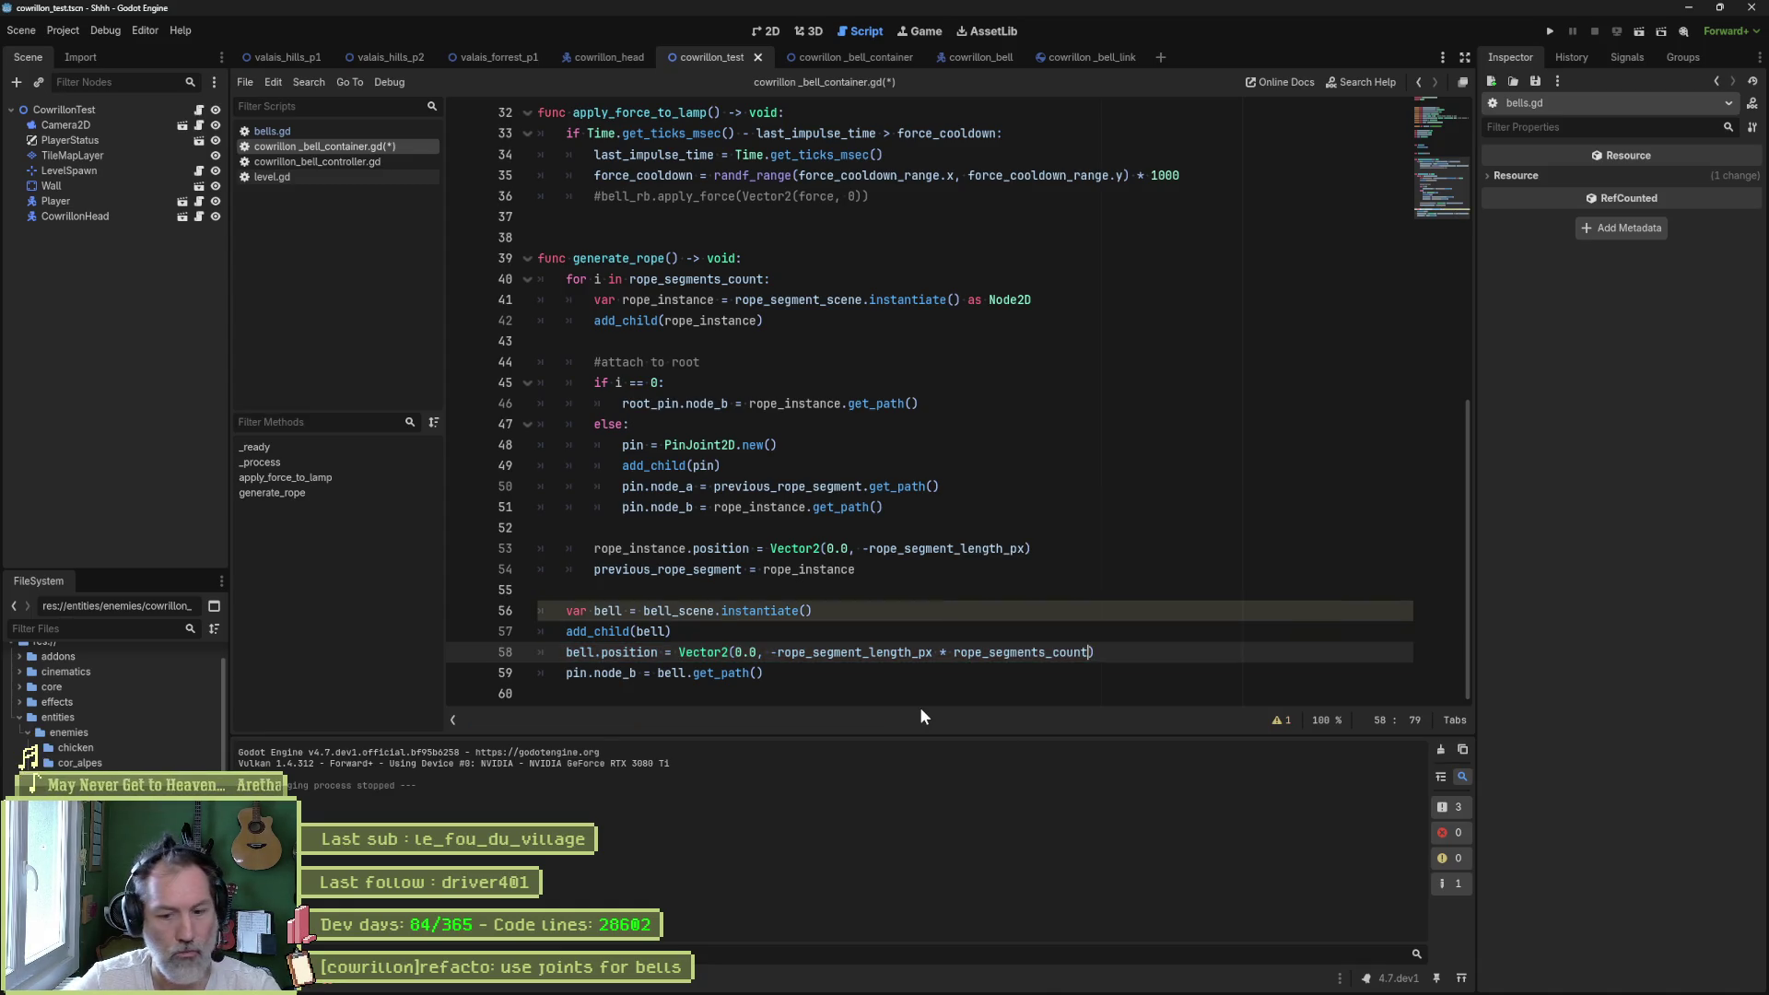
key(F6)
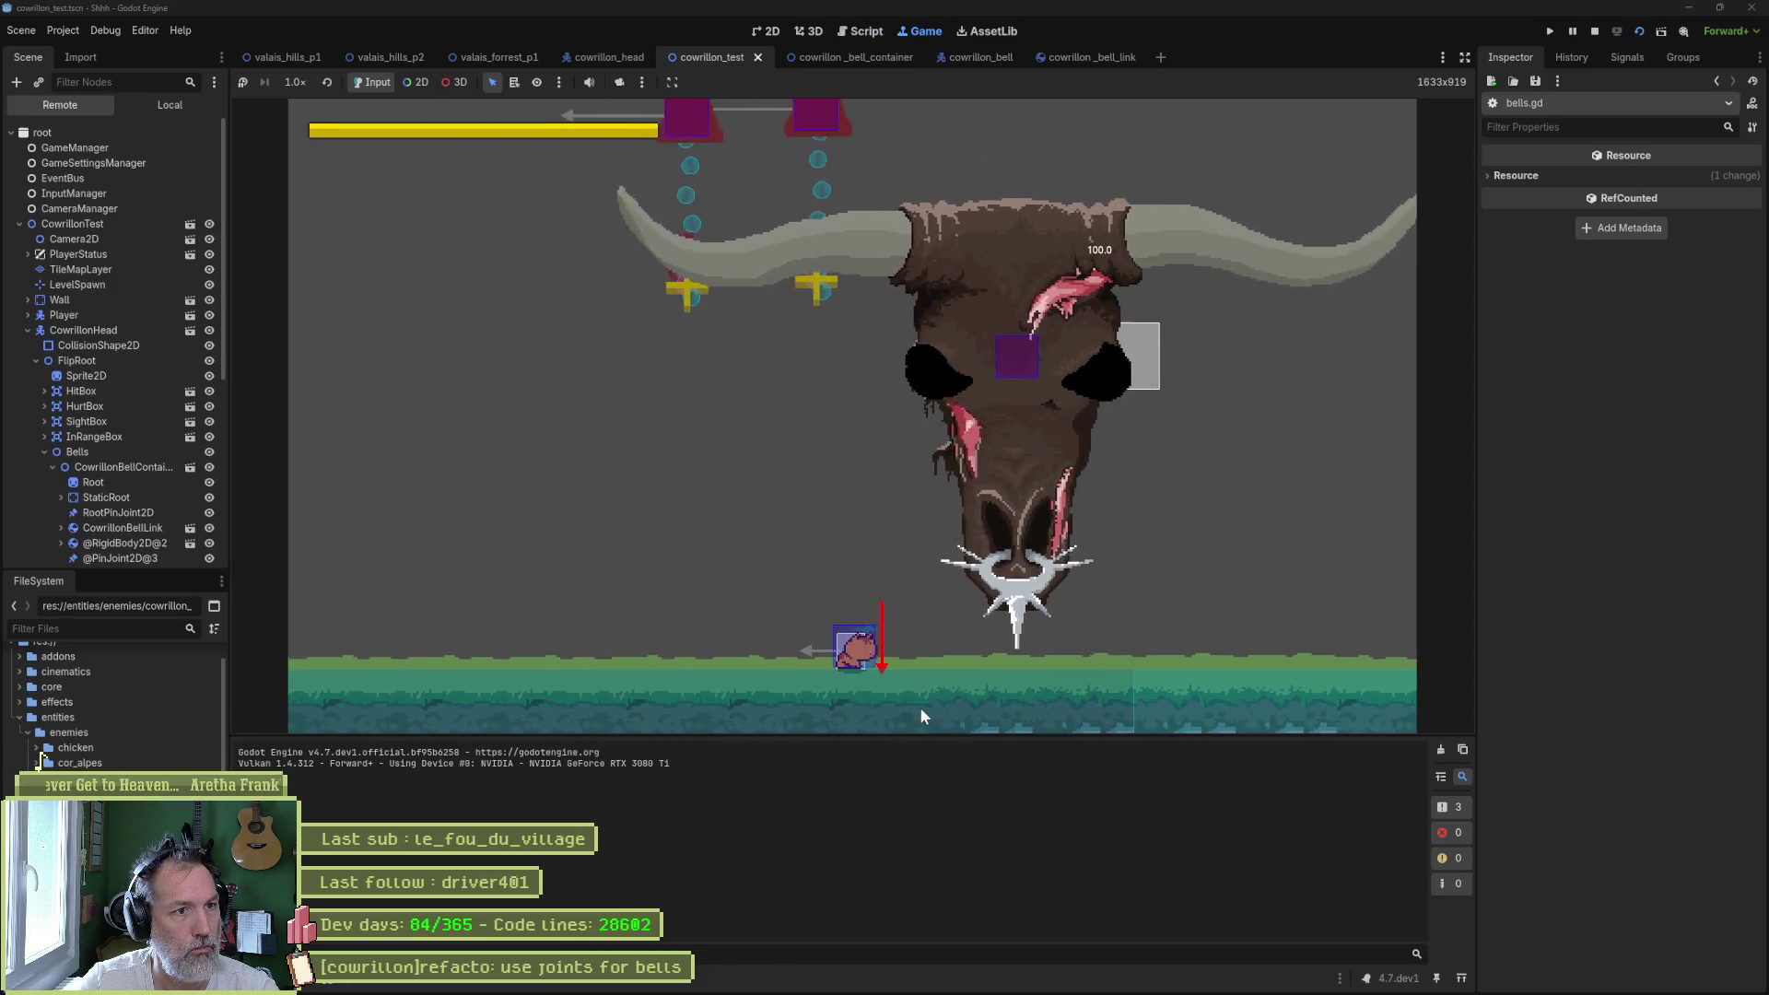
- Stop the game, reselect cowrillon_bell_container.gd, and run cowrillon_test again
key(F8)
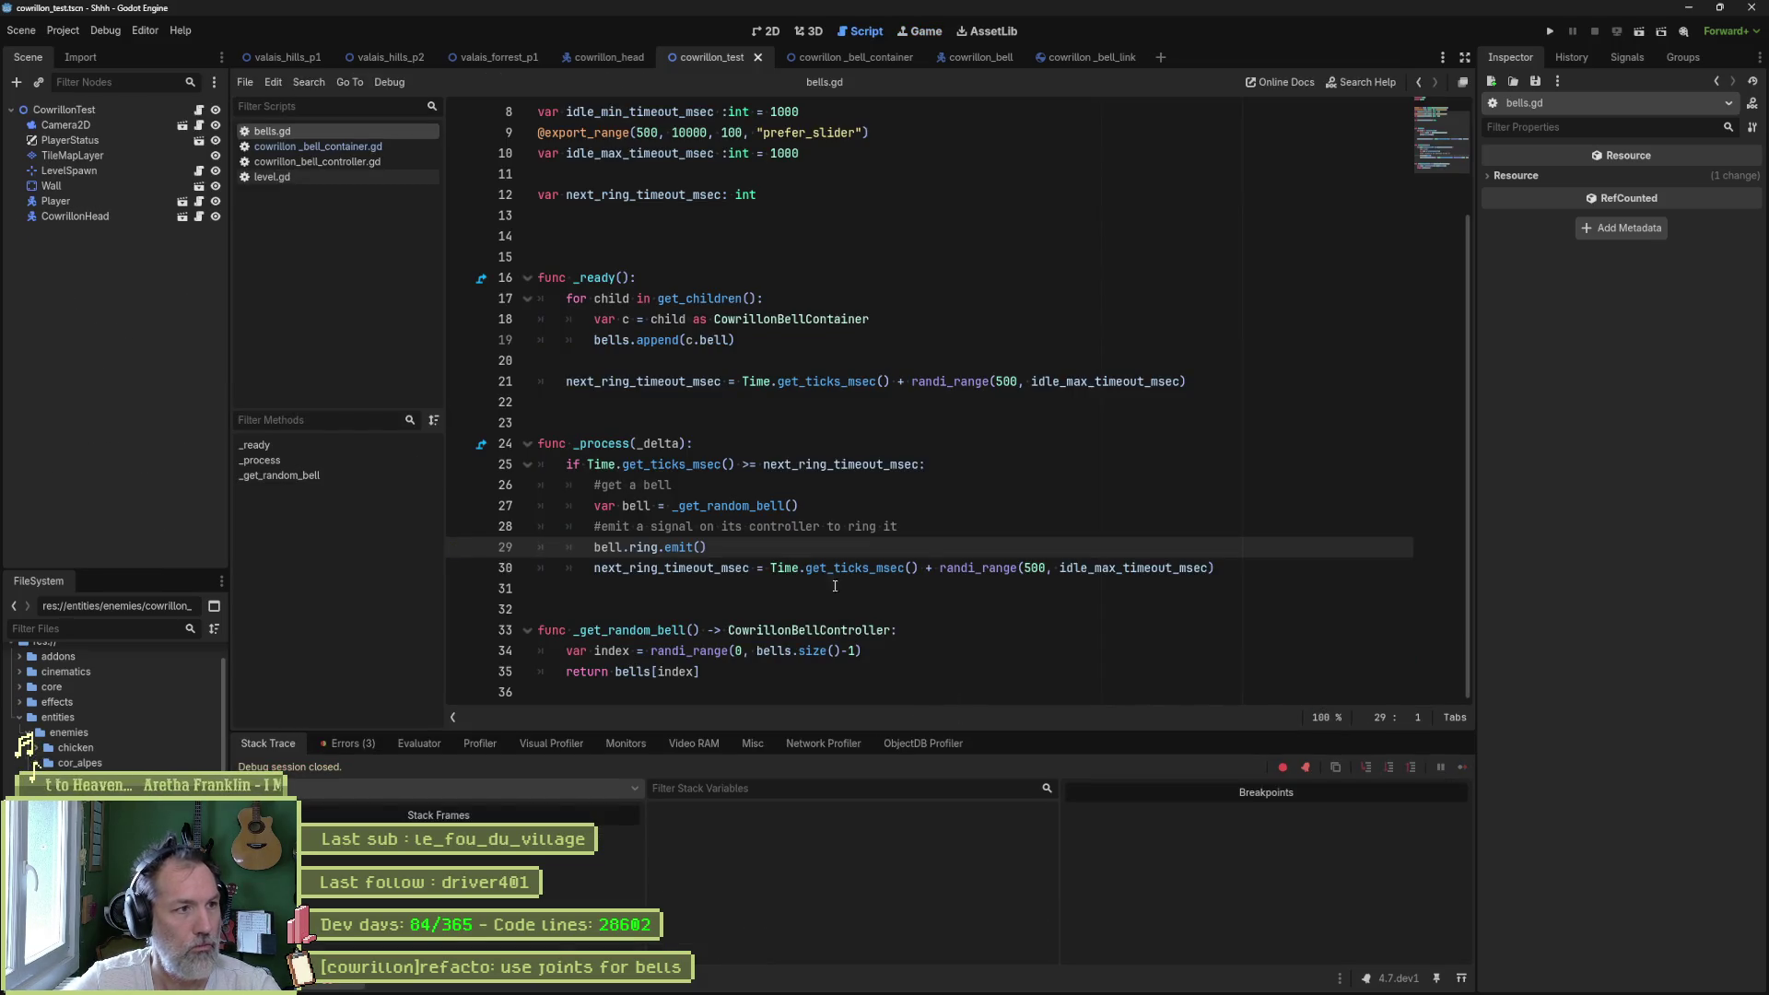
click(390, 144)
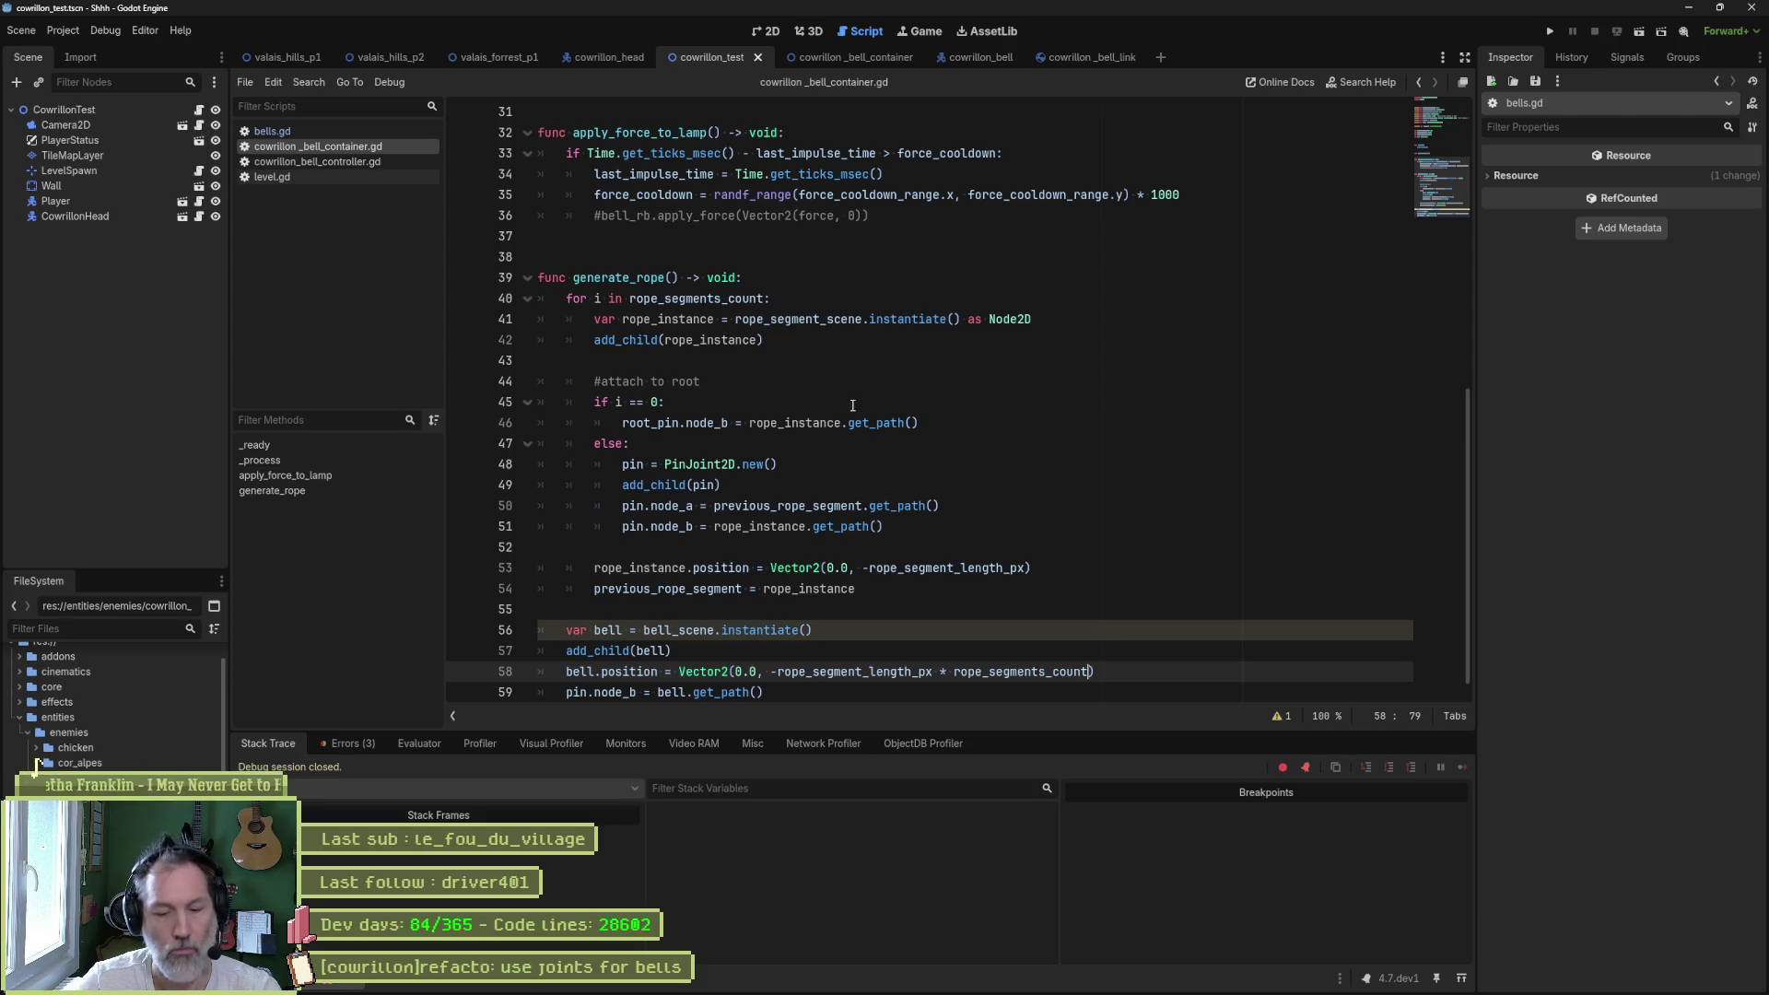
key(F6)
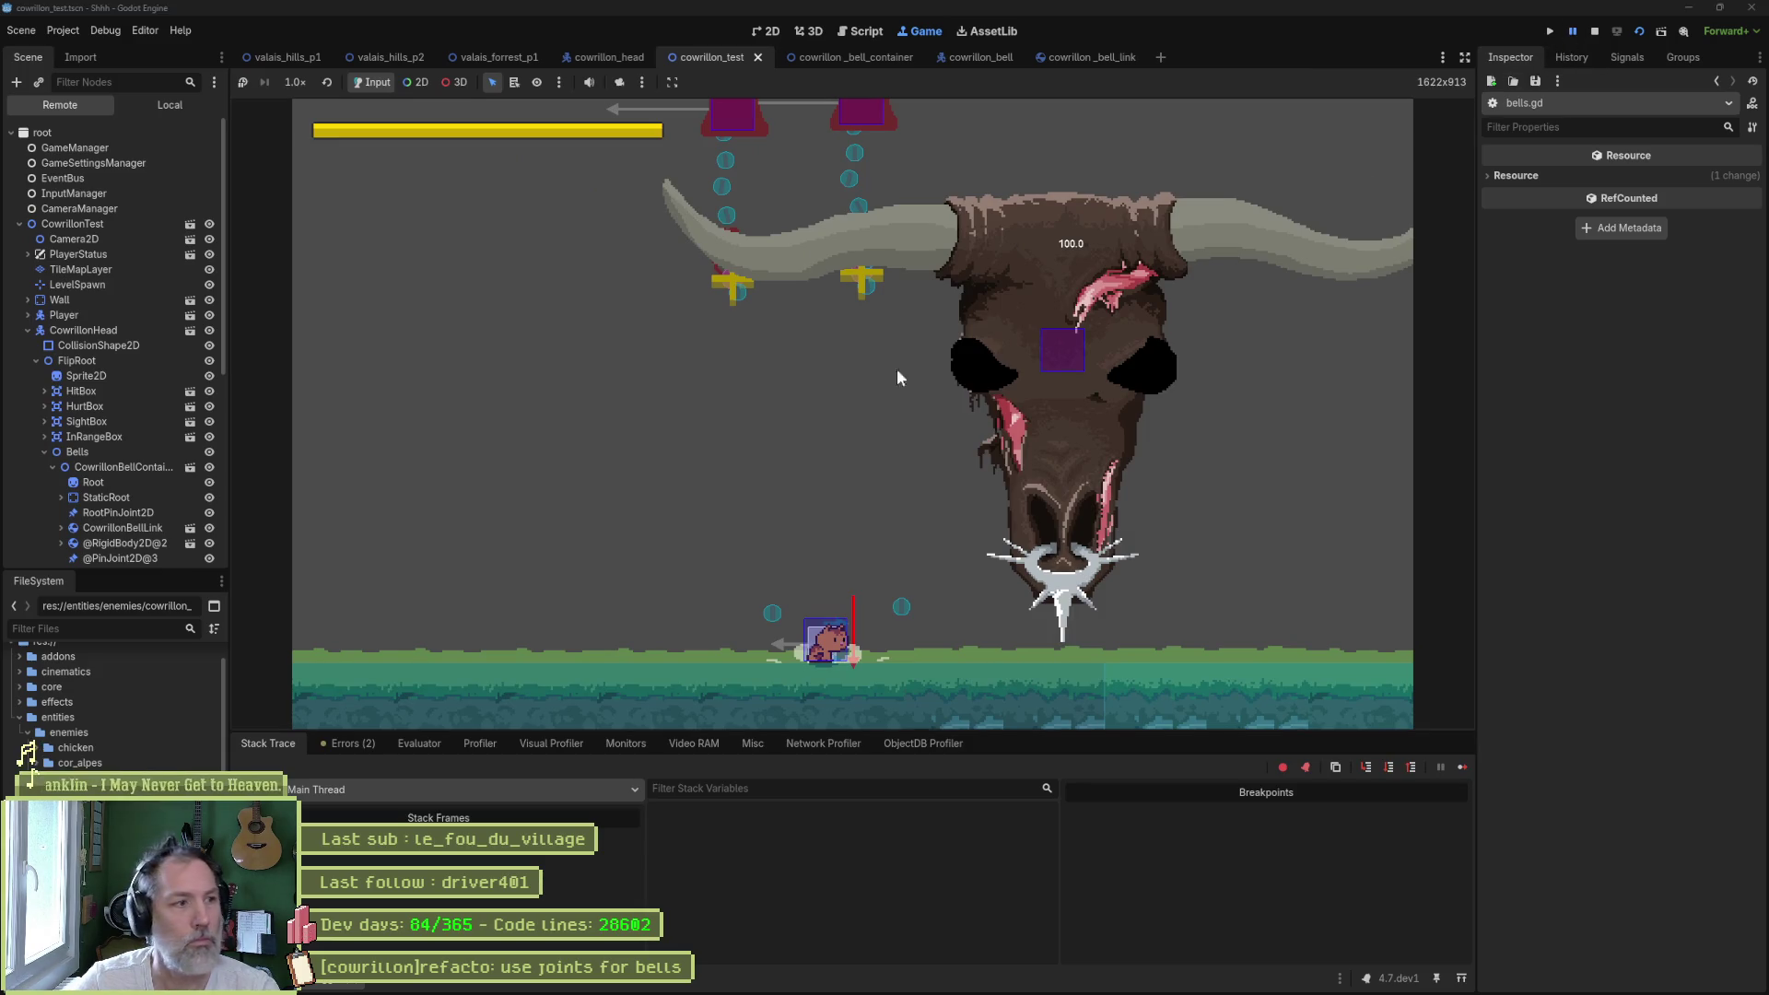
- Inspect CowrillonBellLink and RootPinJoint2D in the Remote tree, then stop the game
scroll(85, 476, down, 3)
scroll(85, 468, down, 3)
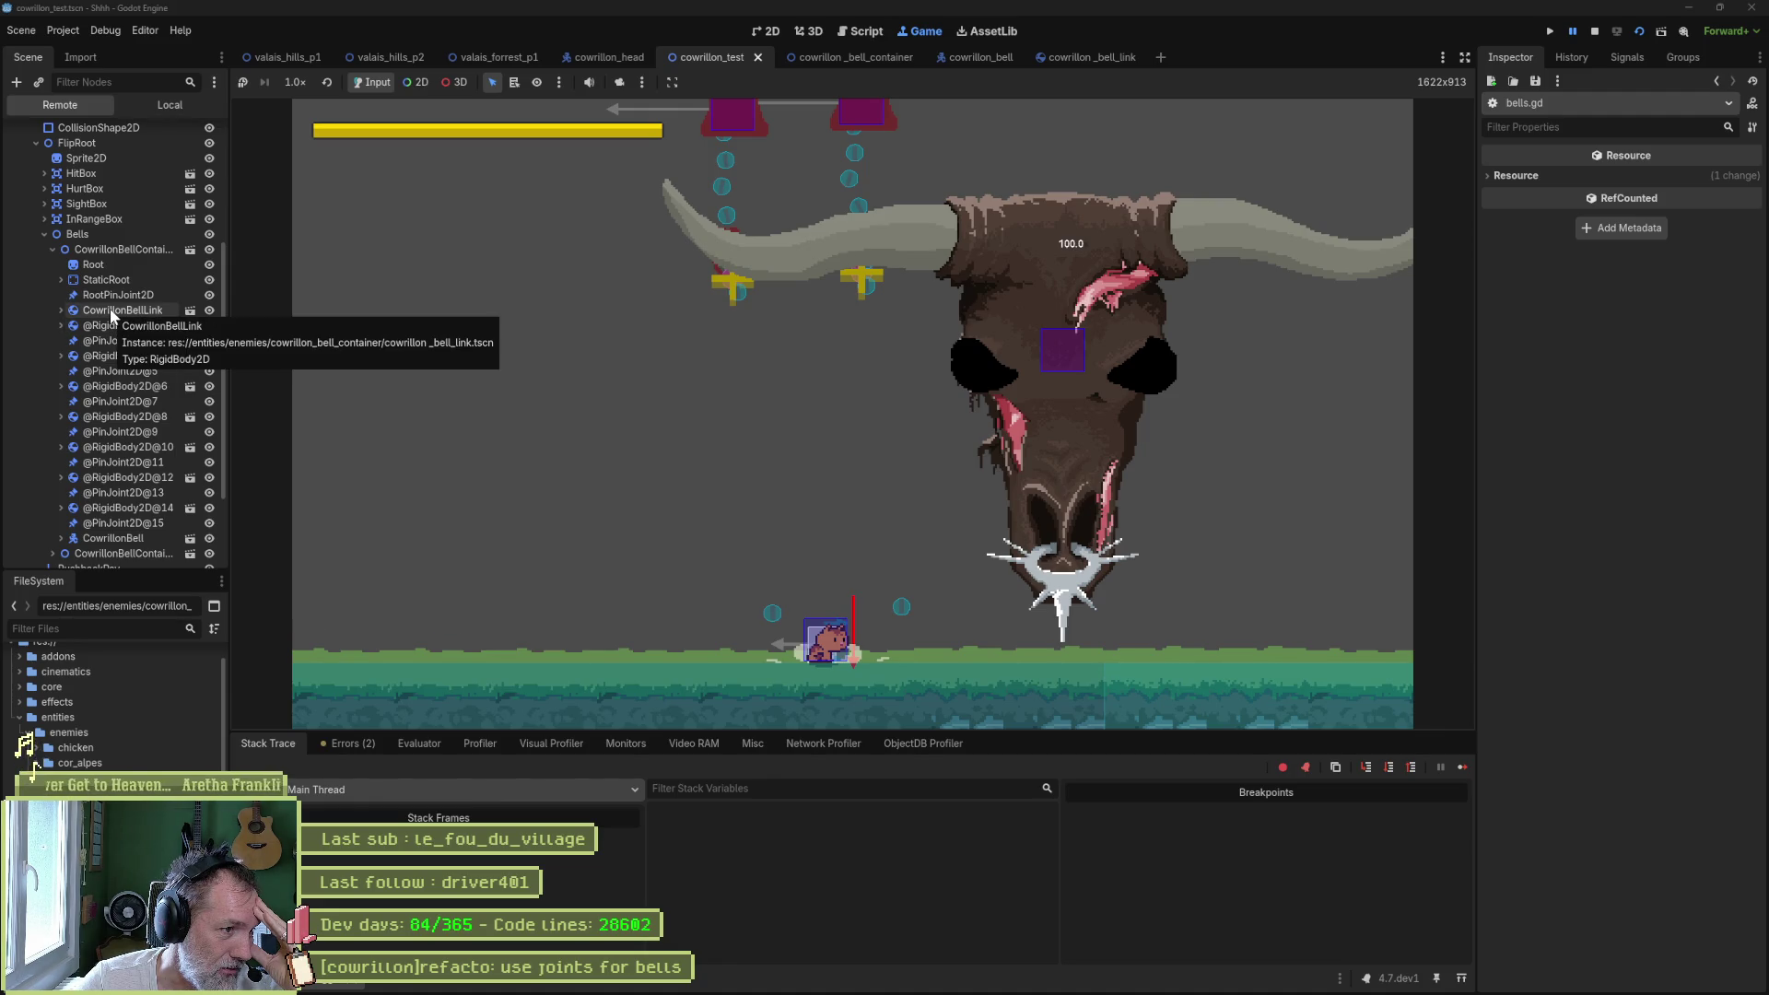
click(111, 312)
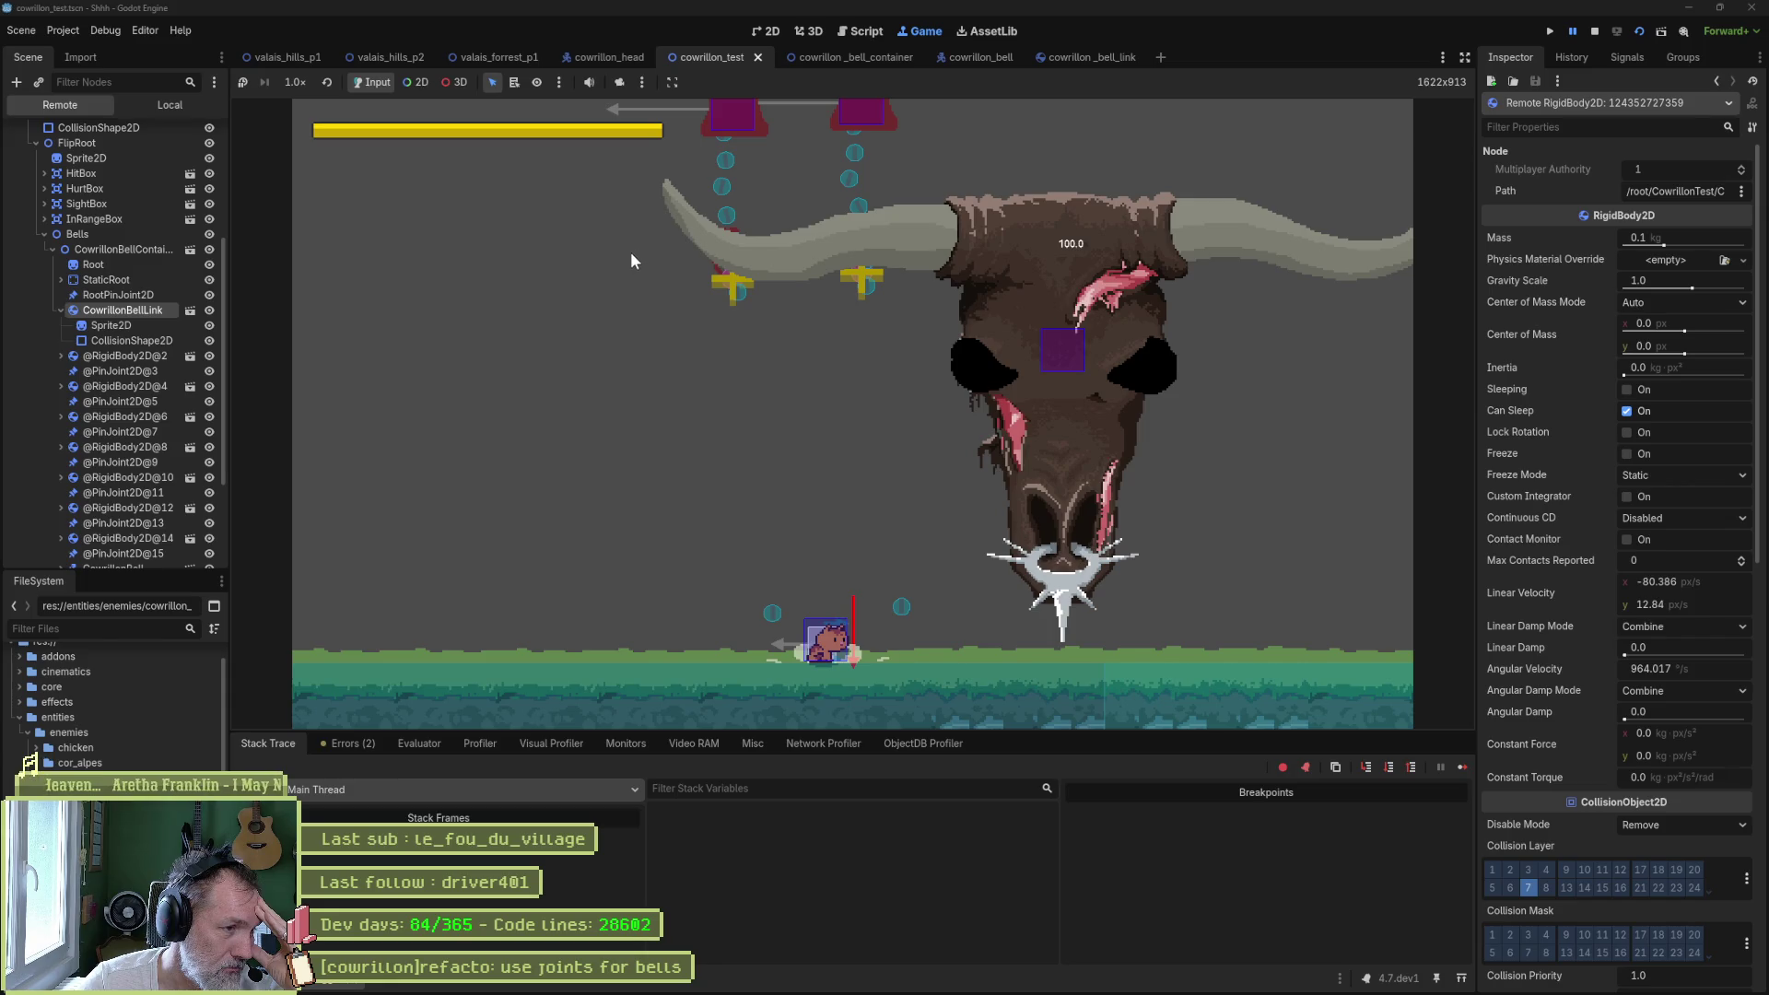
click(138, 296)
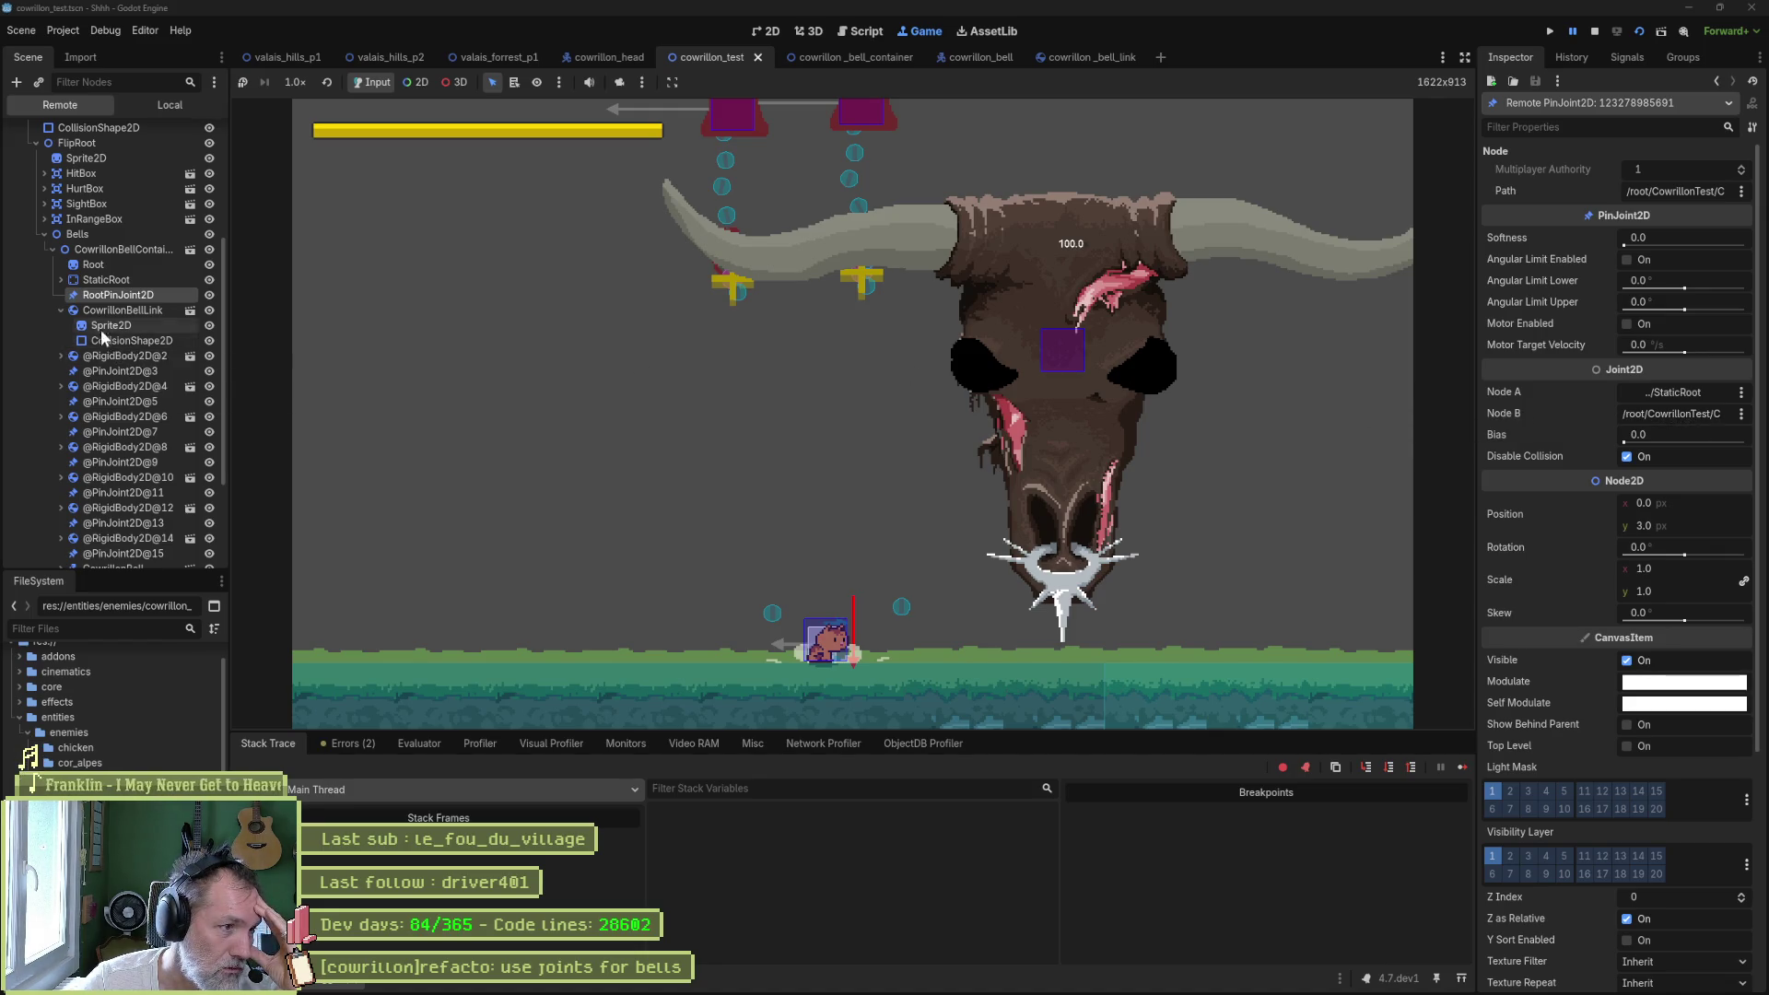
click(60, 310)
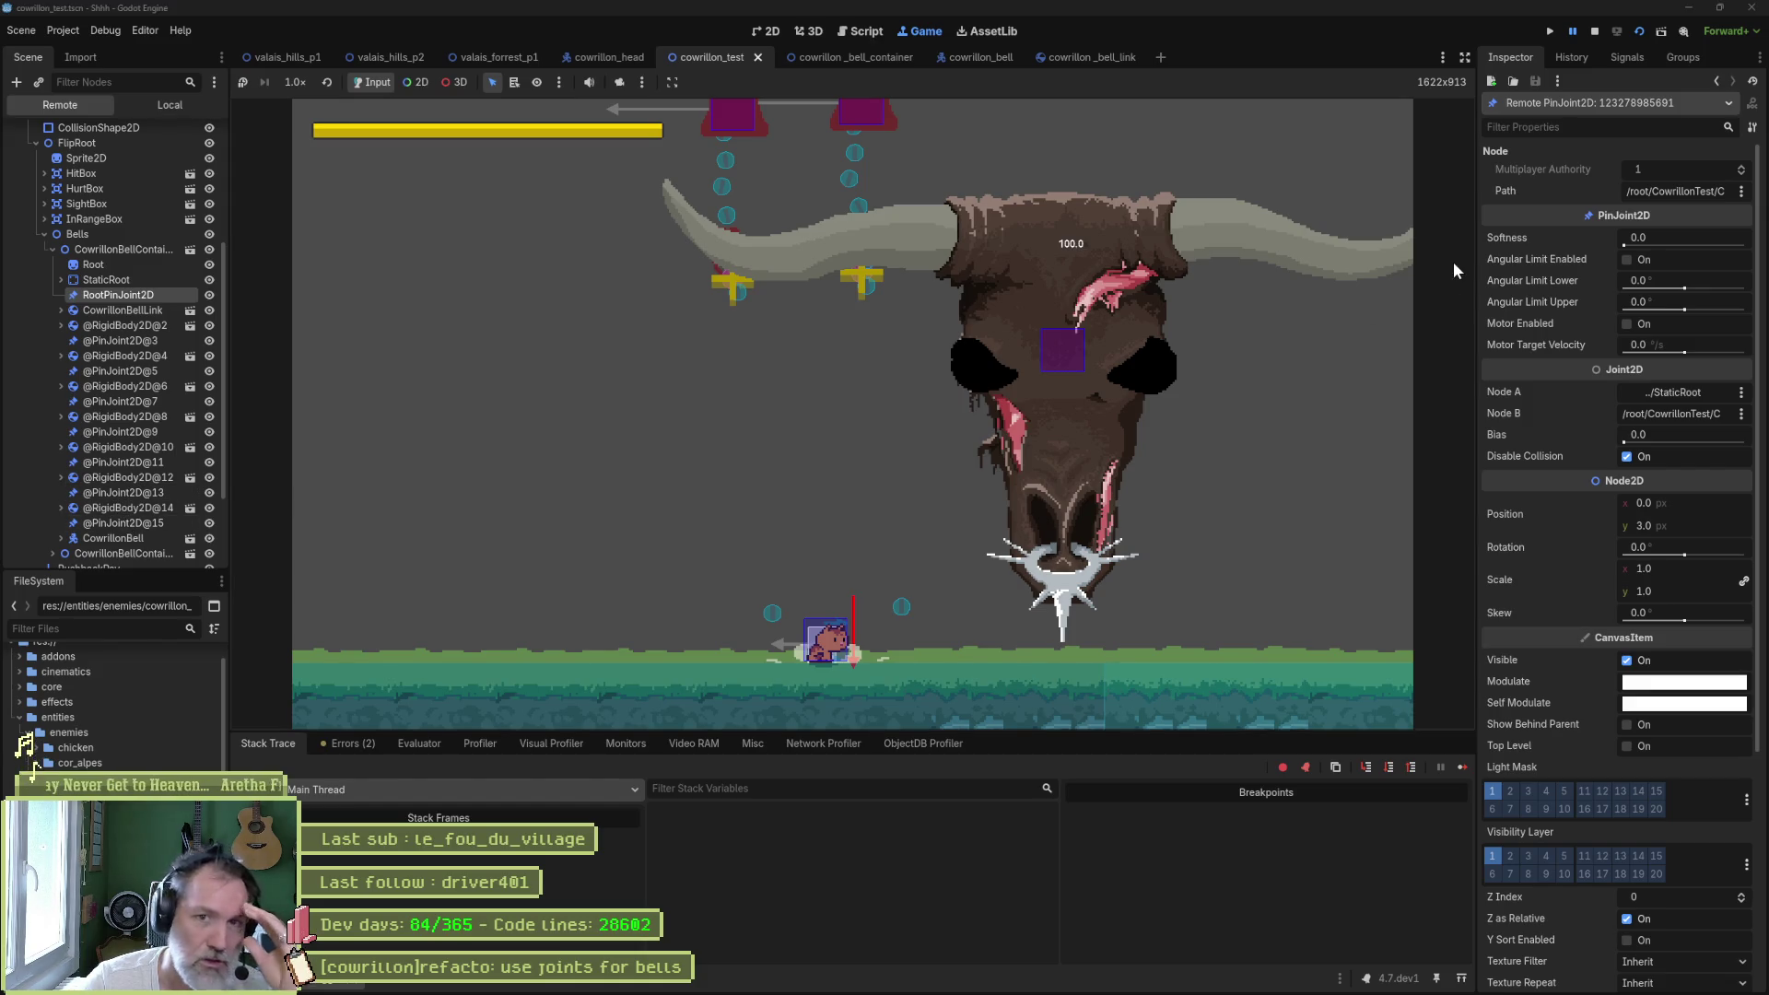
click(1595, 35)
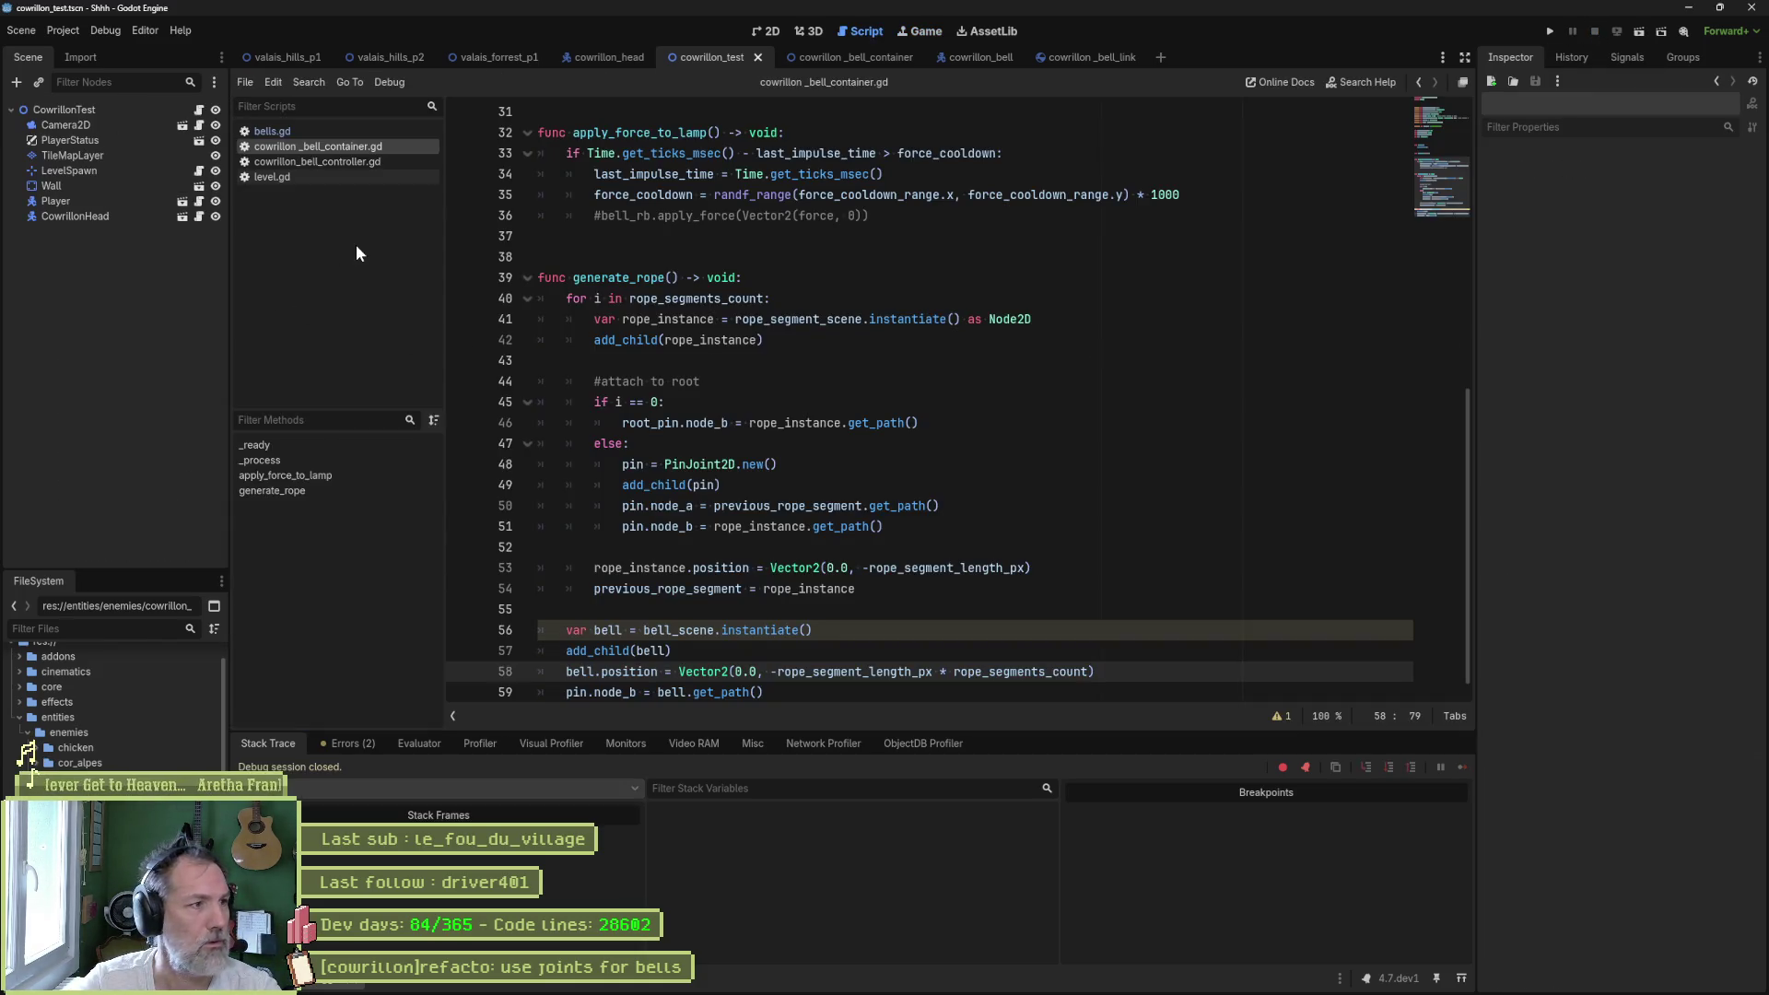
- Set the bell container's Rope Segments Count to 3 and save its scene
click(838, 56)
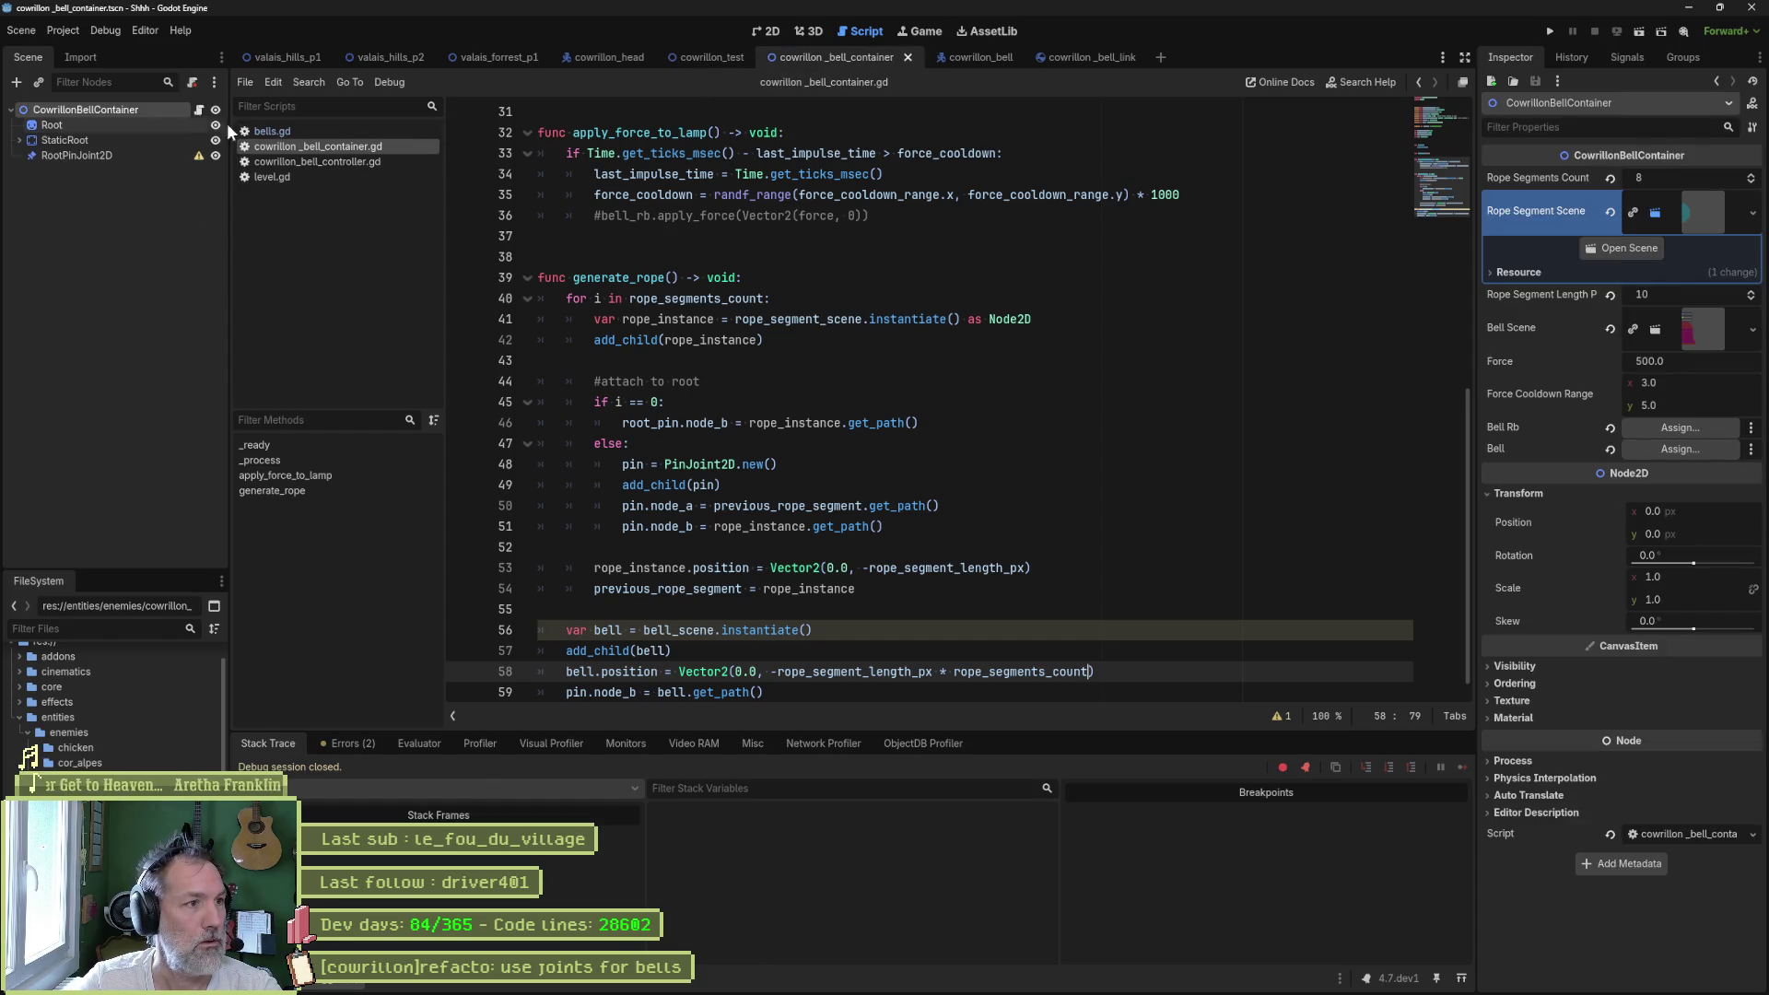
click(1697, 177)
text(3)
key(Return)
key(ctrl+s)
- Open valais_hills_p1, select CowrillonBellContainer, and run the scene
click(709, 58)
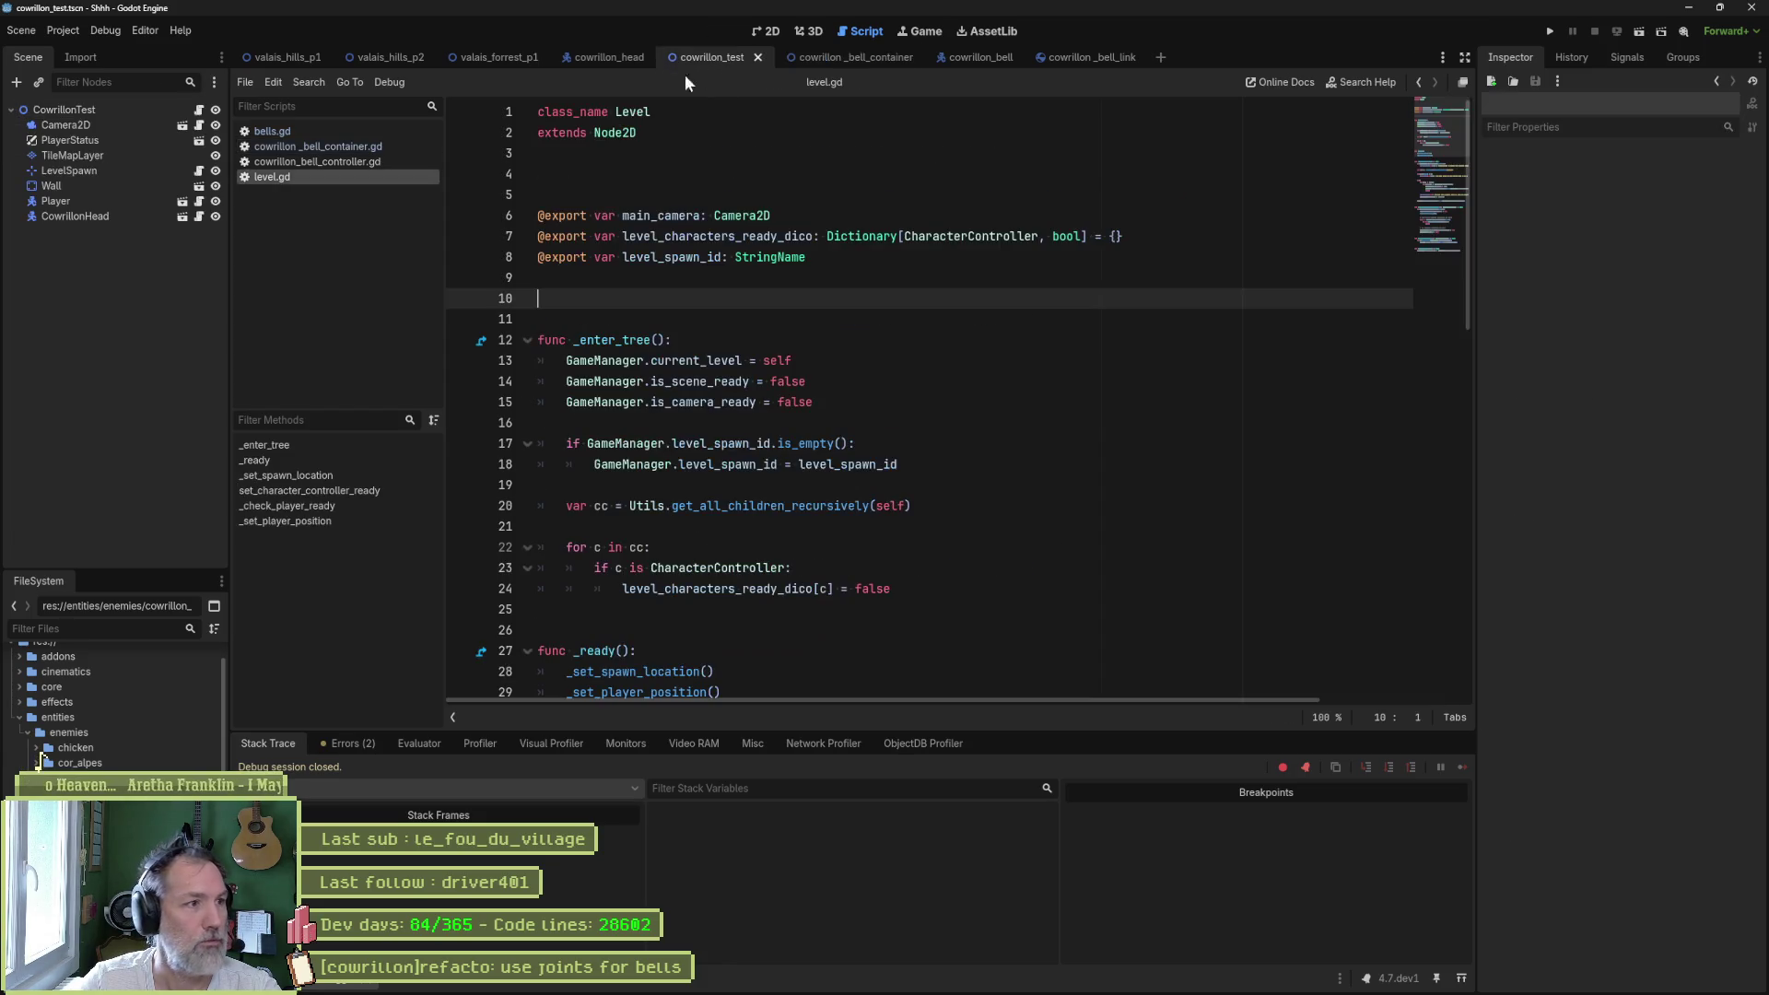
click(857, 57)
click(705, 55)
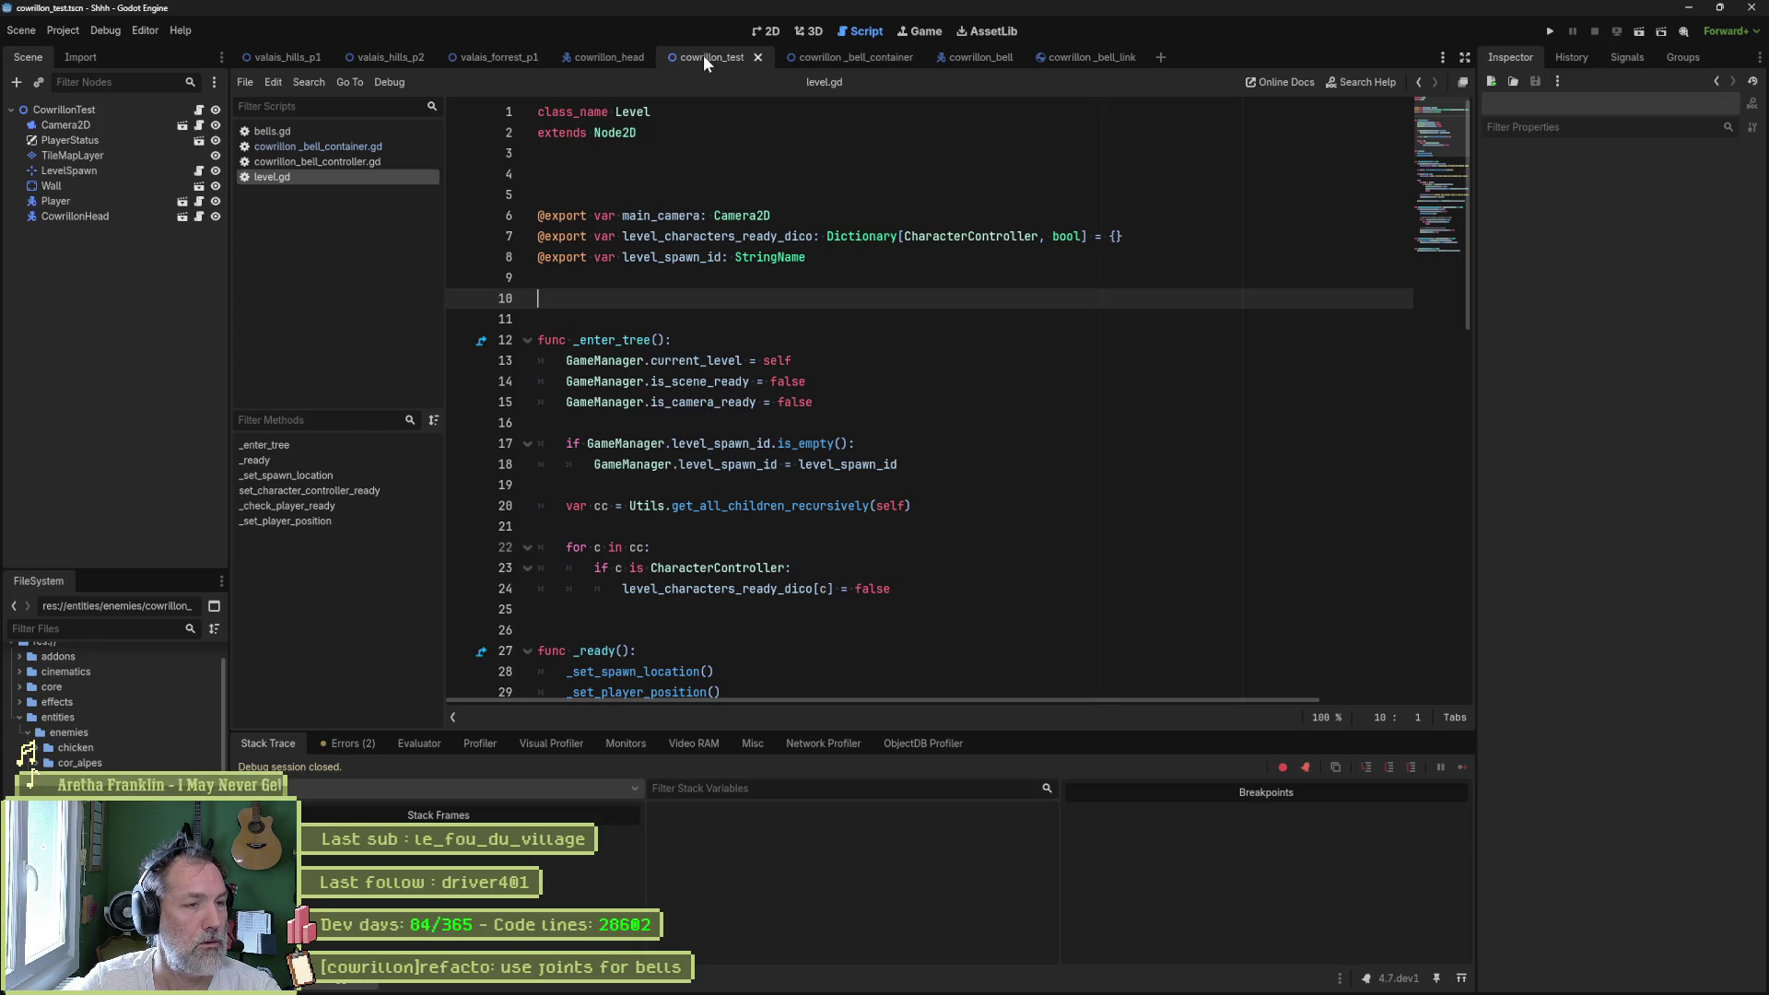
click(280, 56)
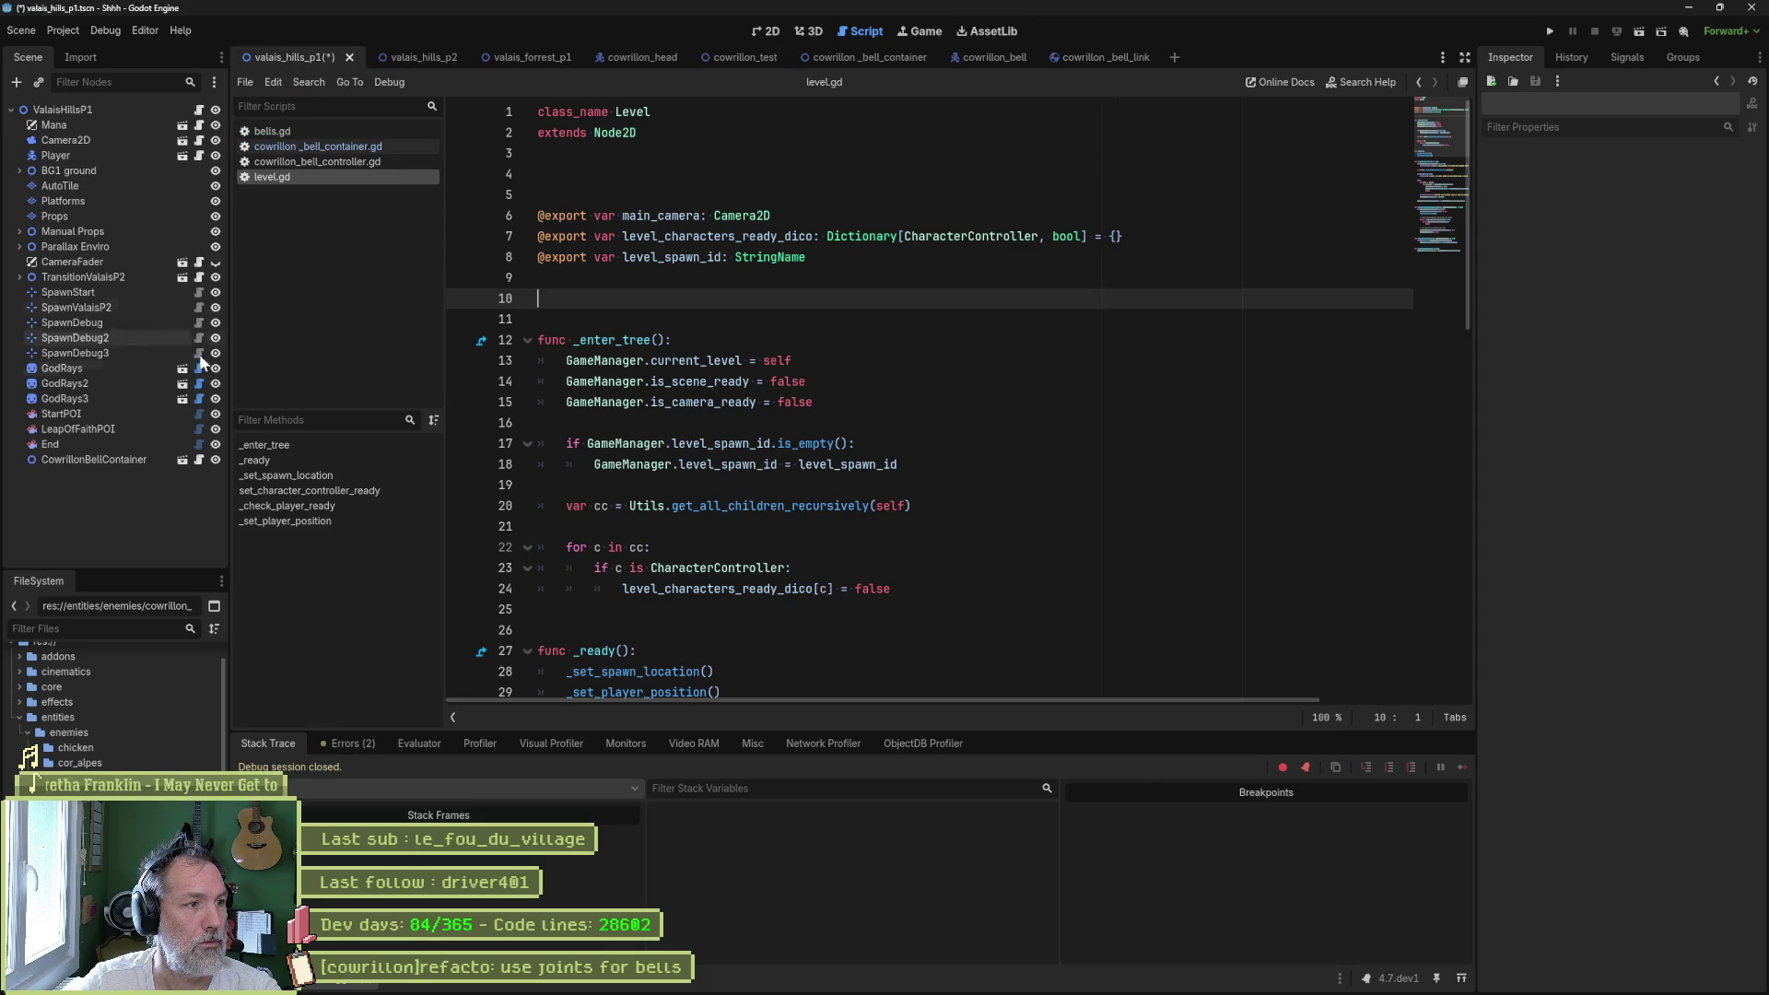
click(80, 461)
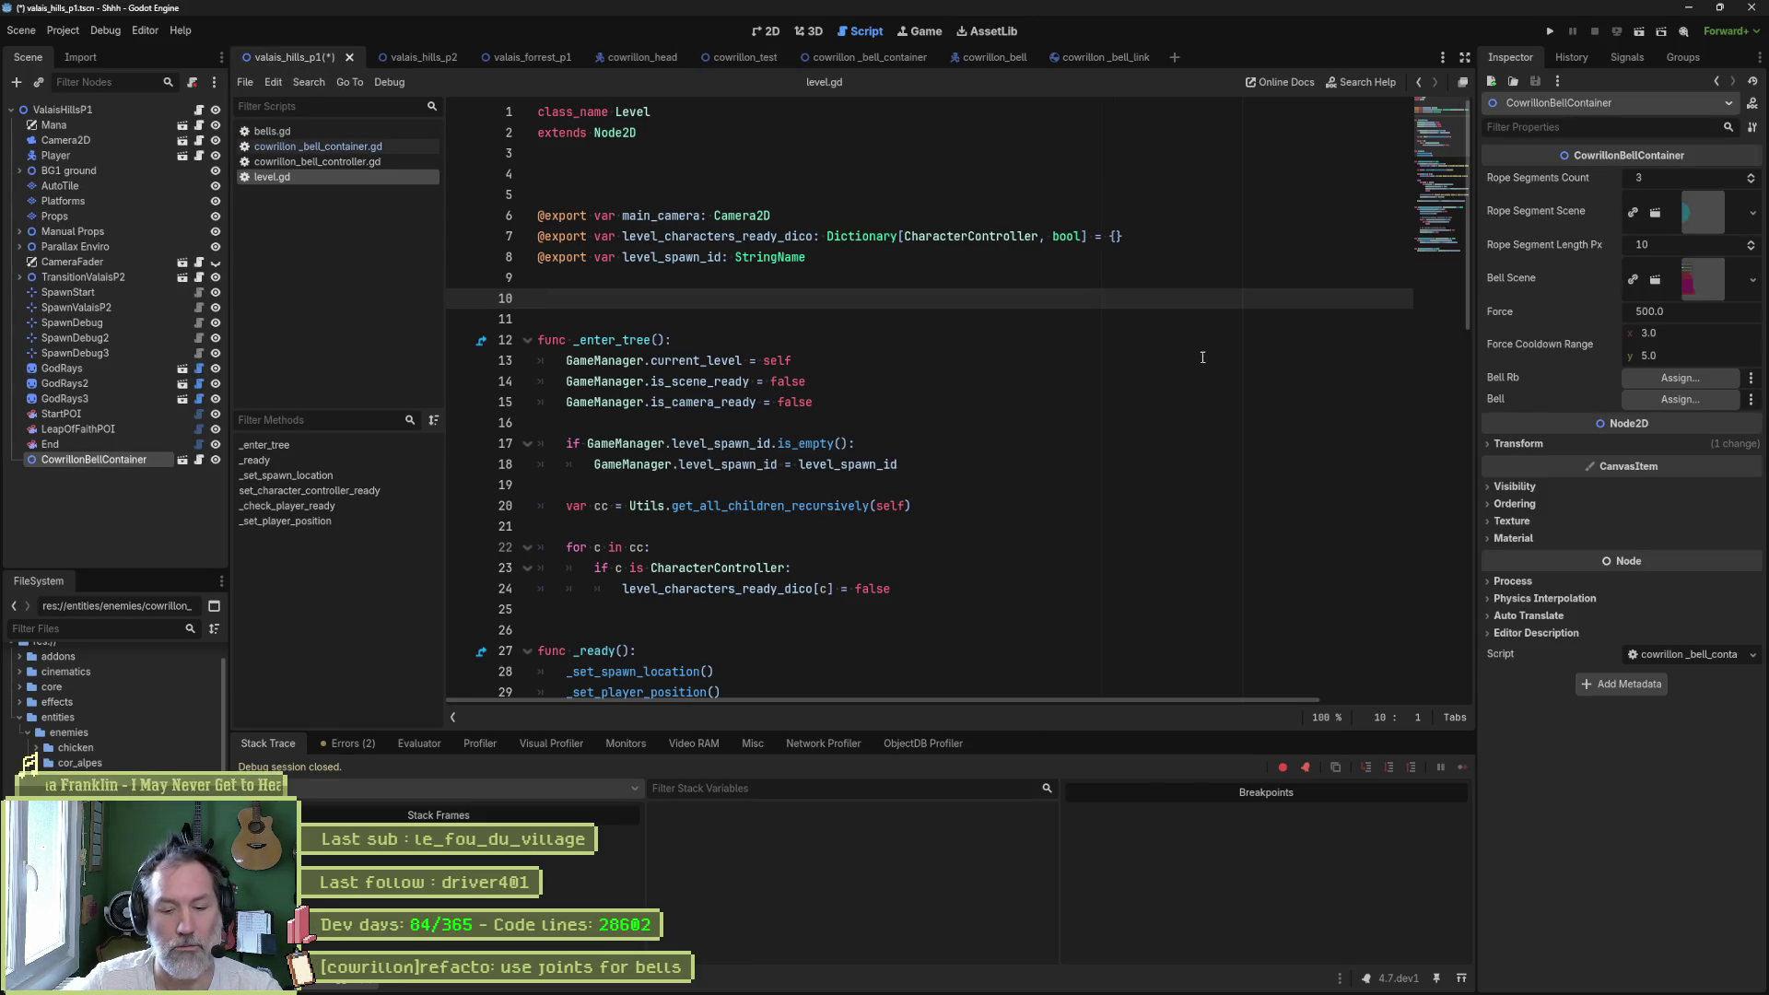
key(F6)
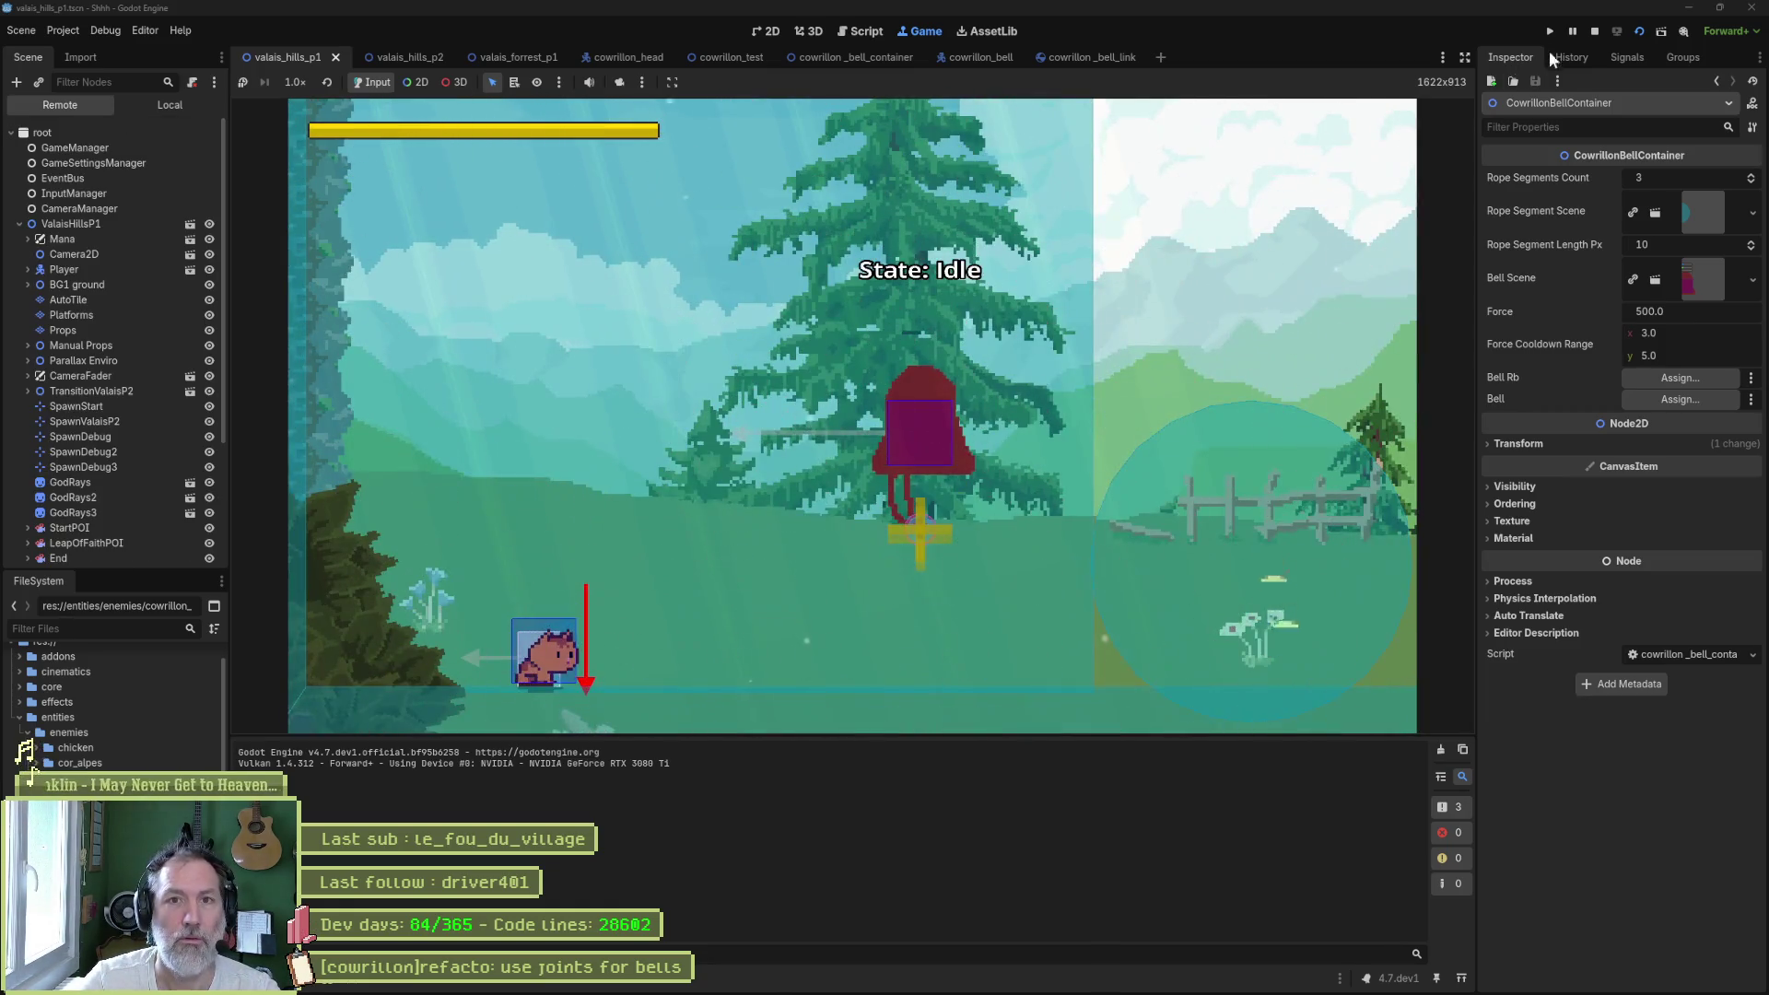
- Pause the game and inspect the live RootPinJoint2D, first CowrillonBellLink and CowrillonBell in the Remote tree
click(1573, 31)
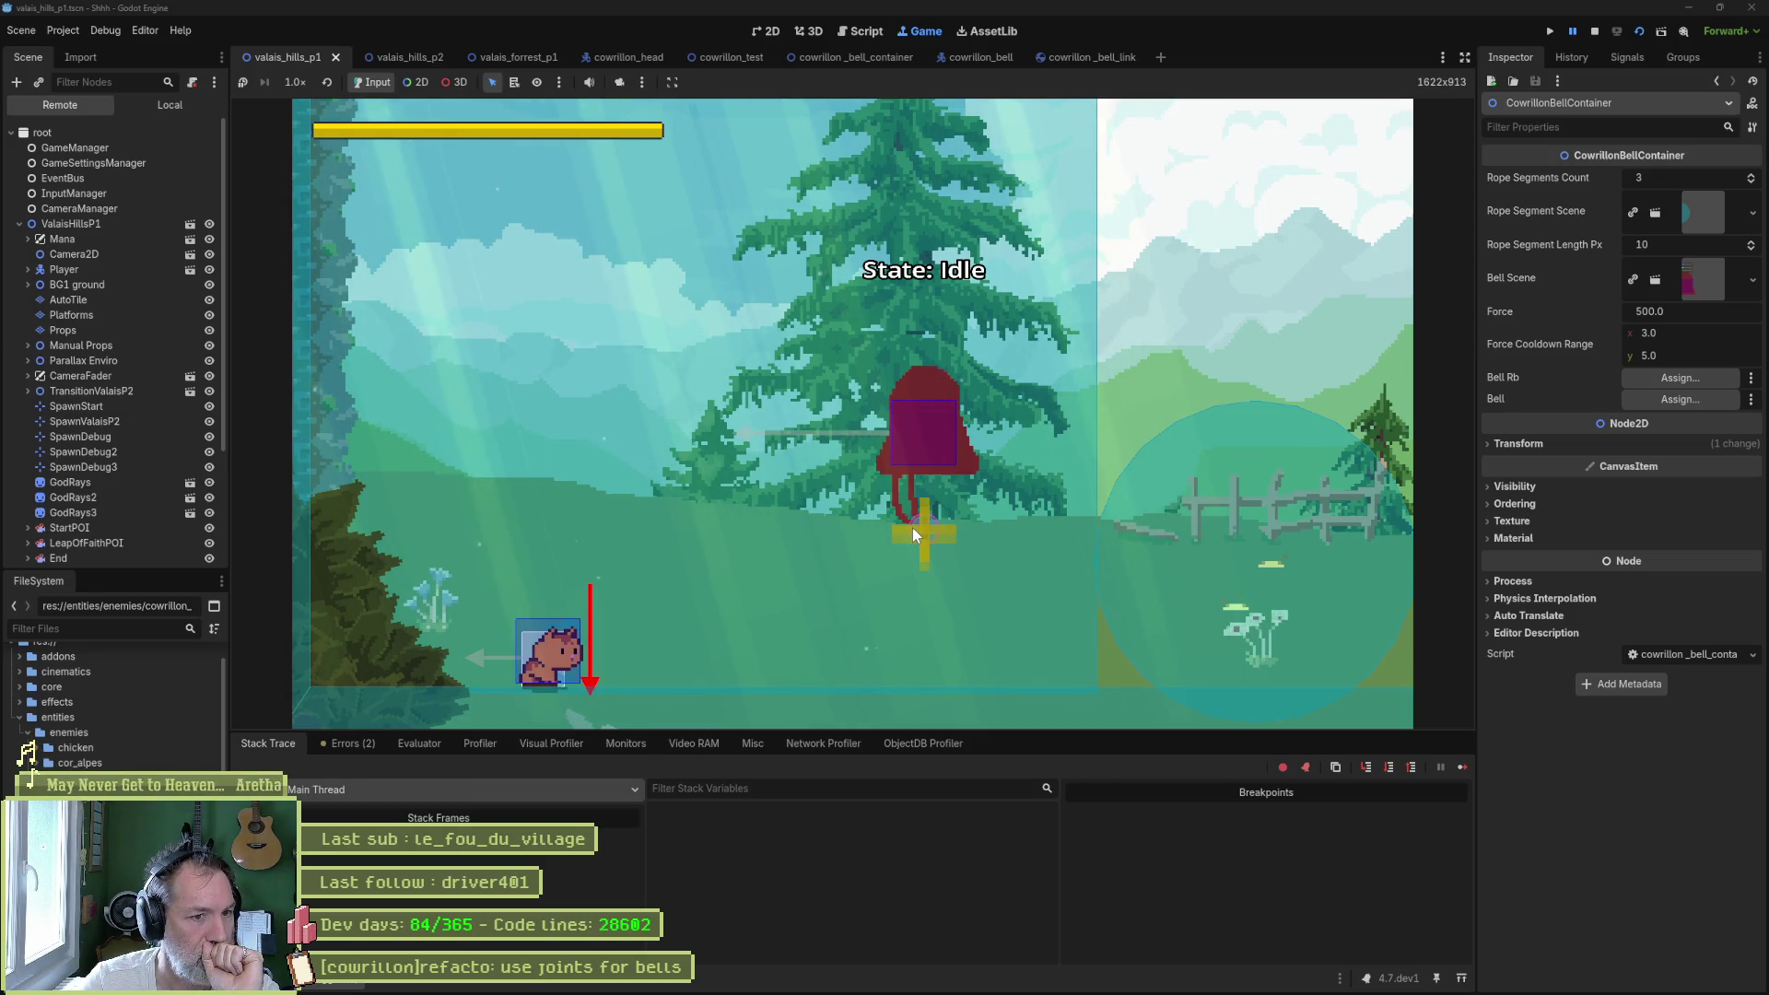
scroll(115, 529, down, 3)
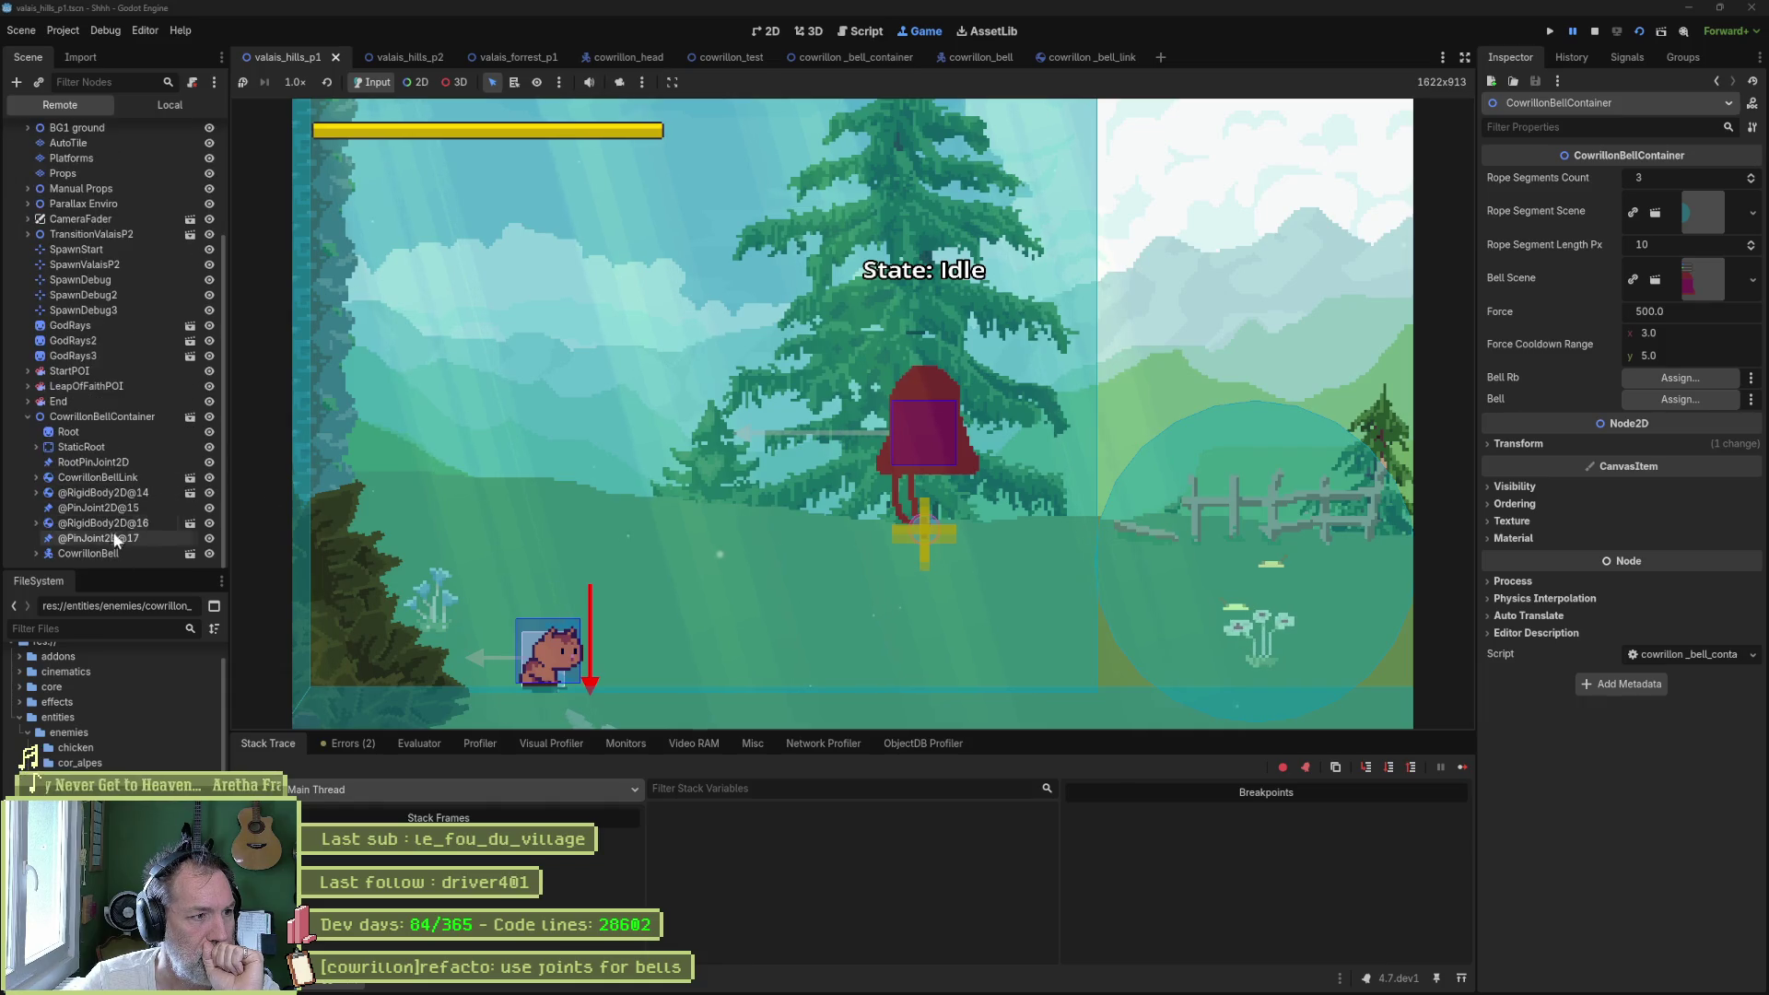
click(97, 460)
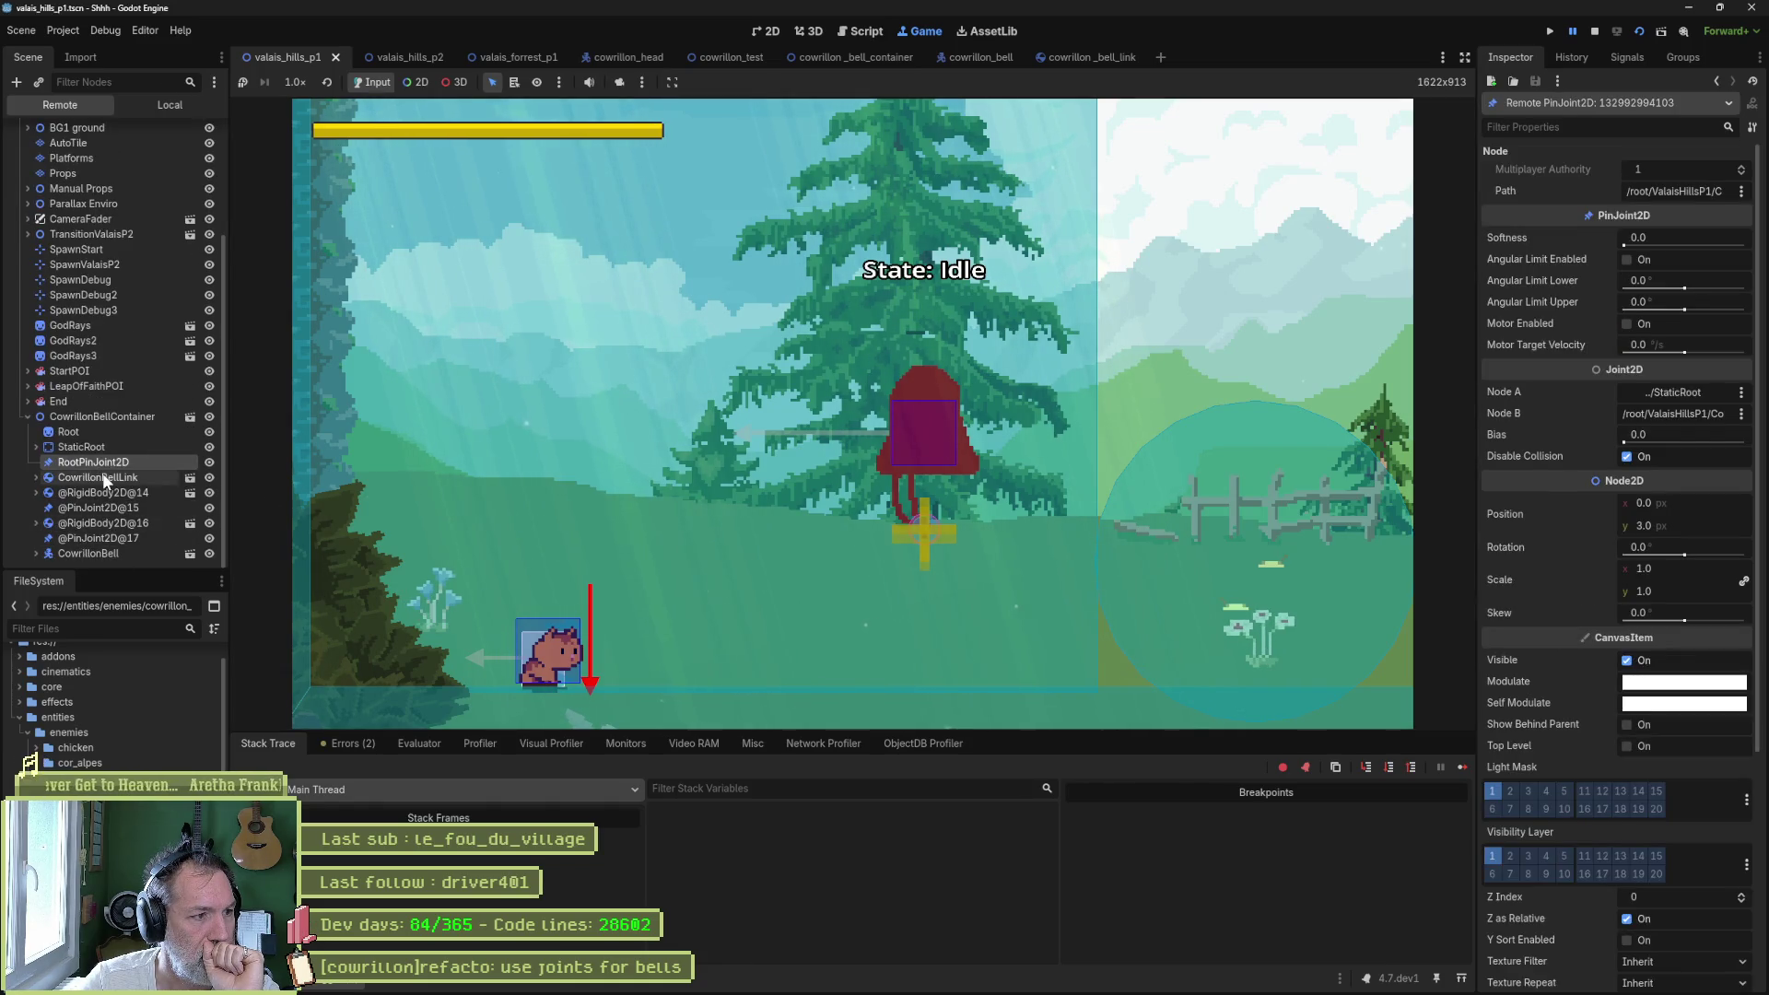
click(103, 478)
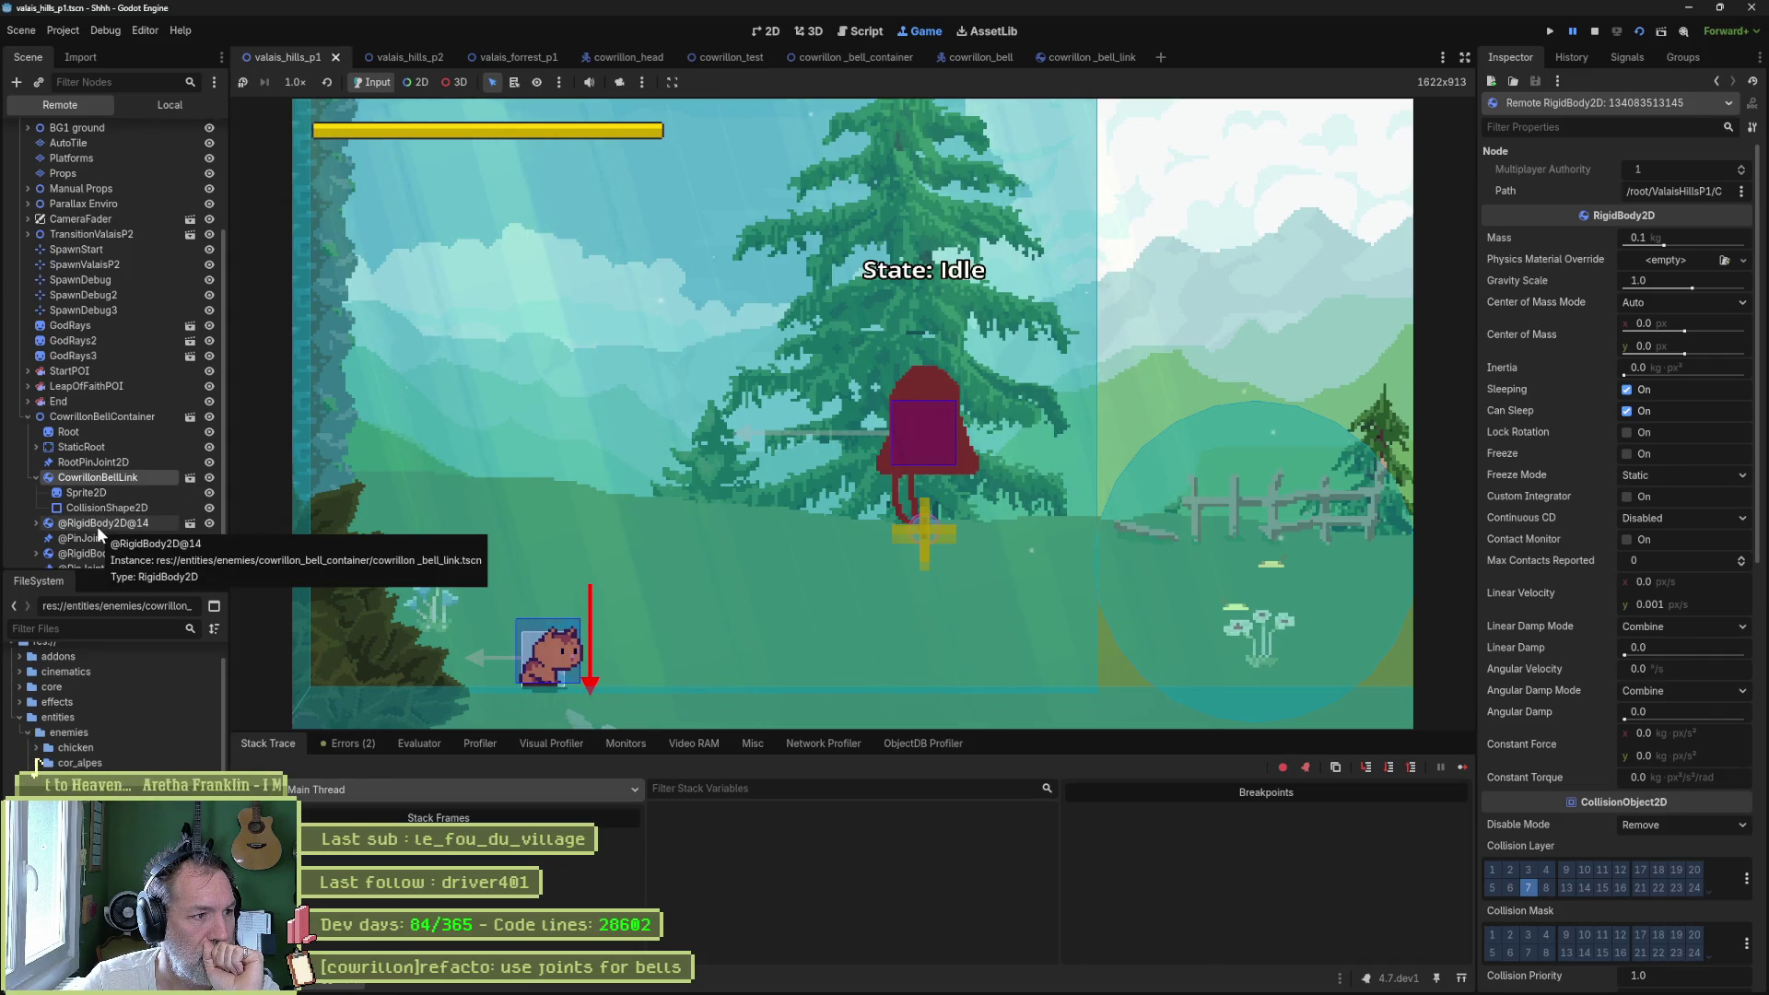
click(107, 461)
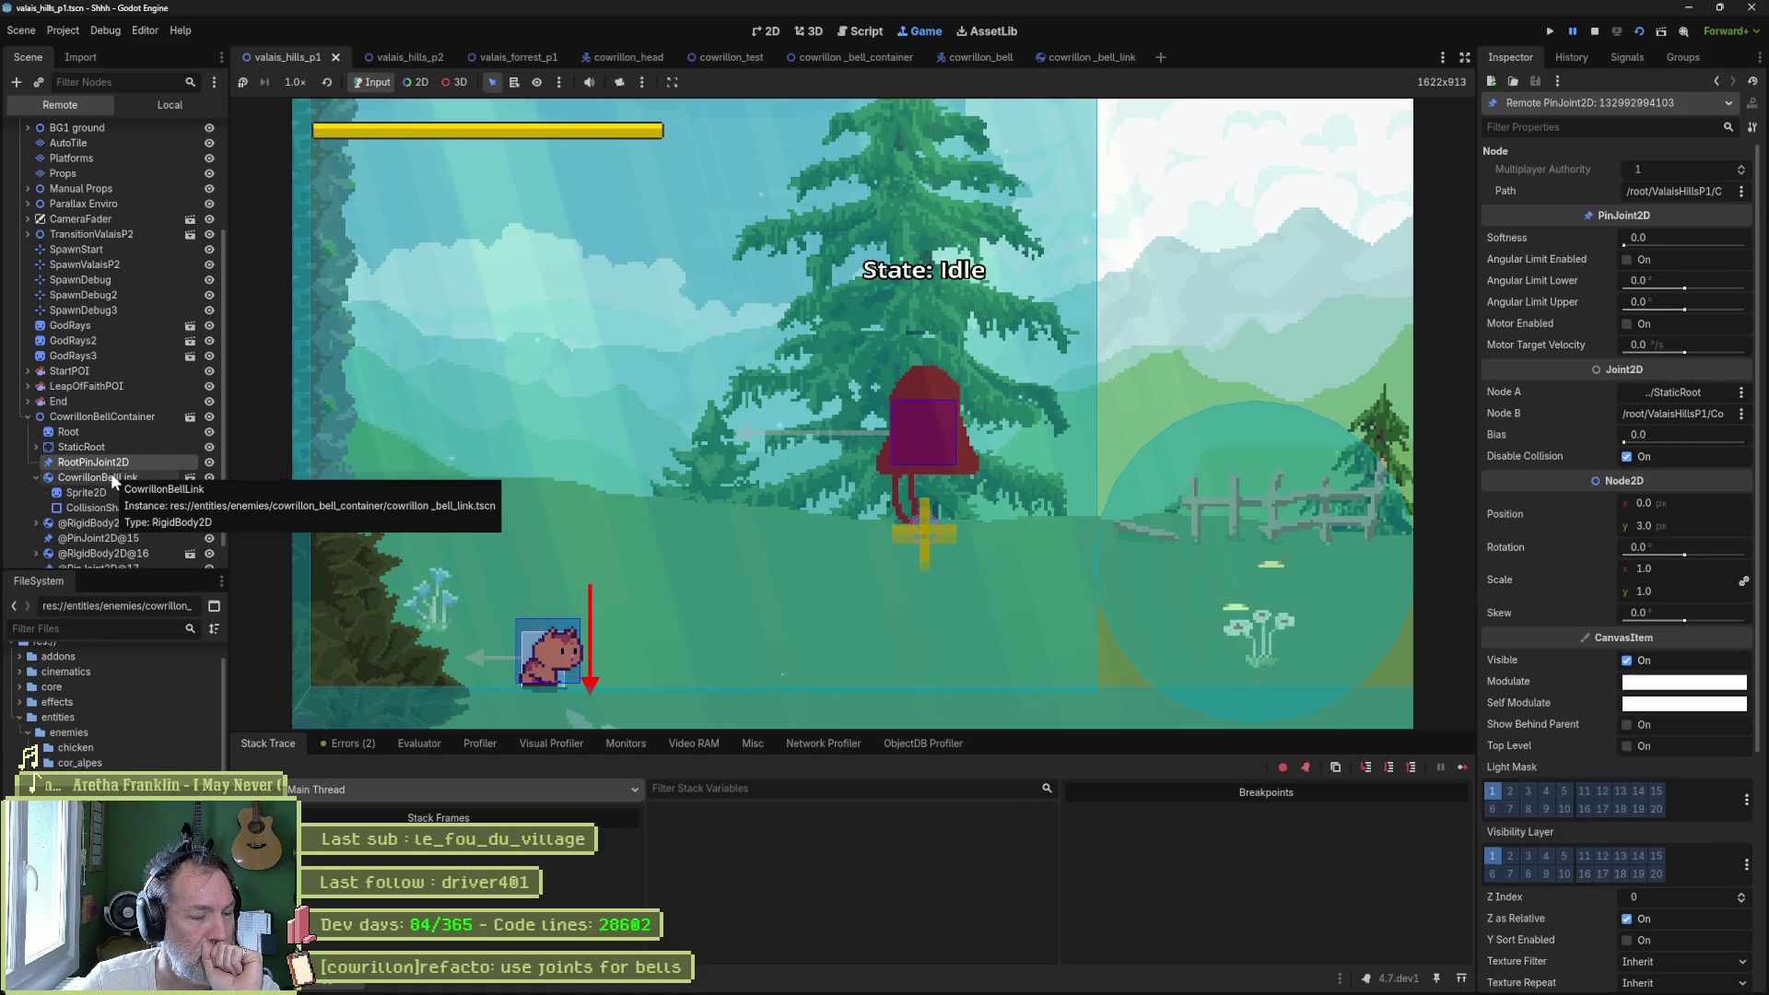
click(37, 477)
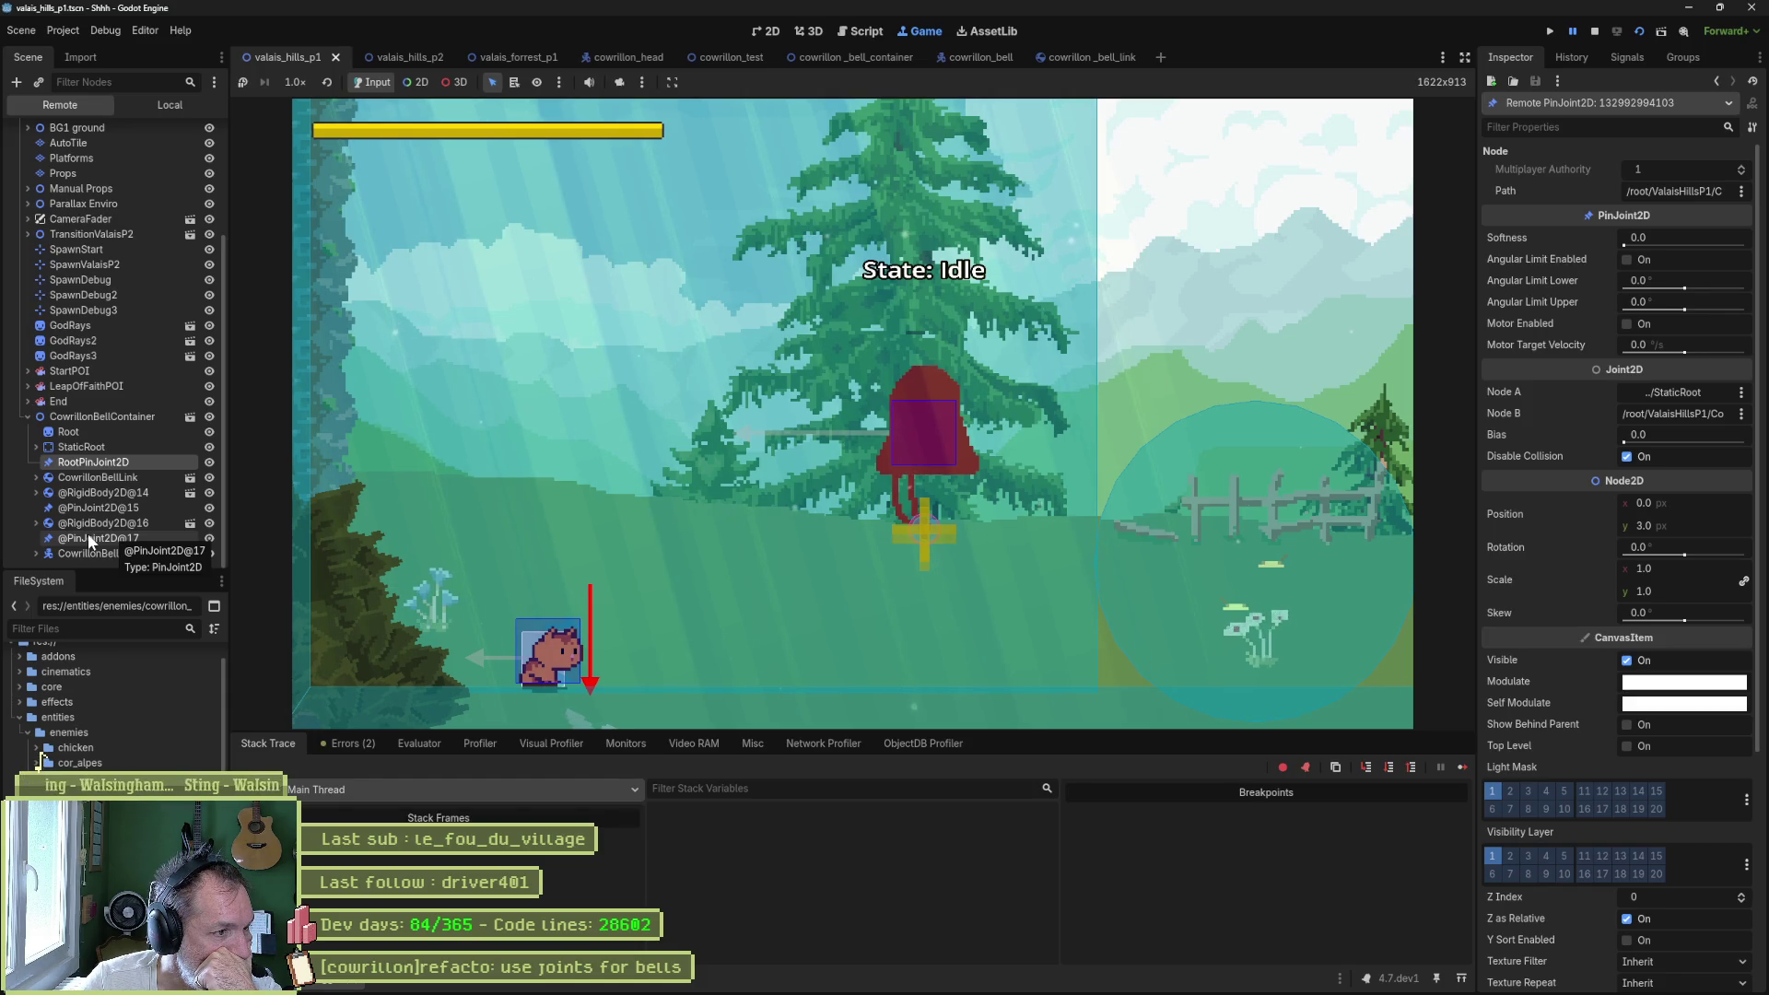
click(103, 555)
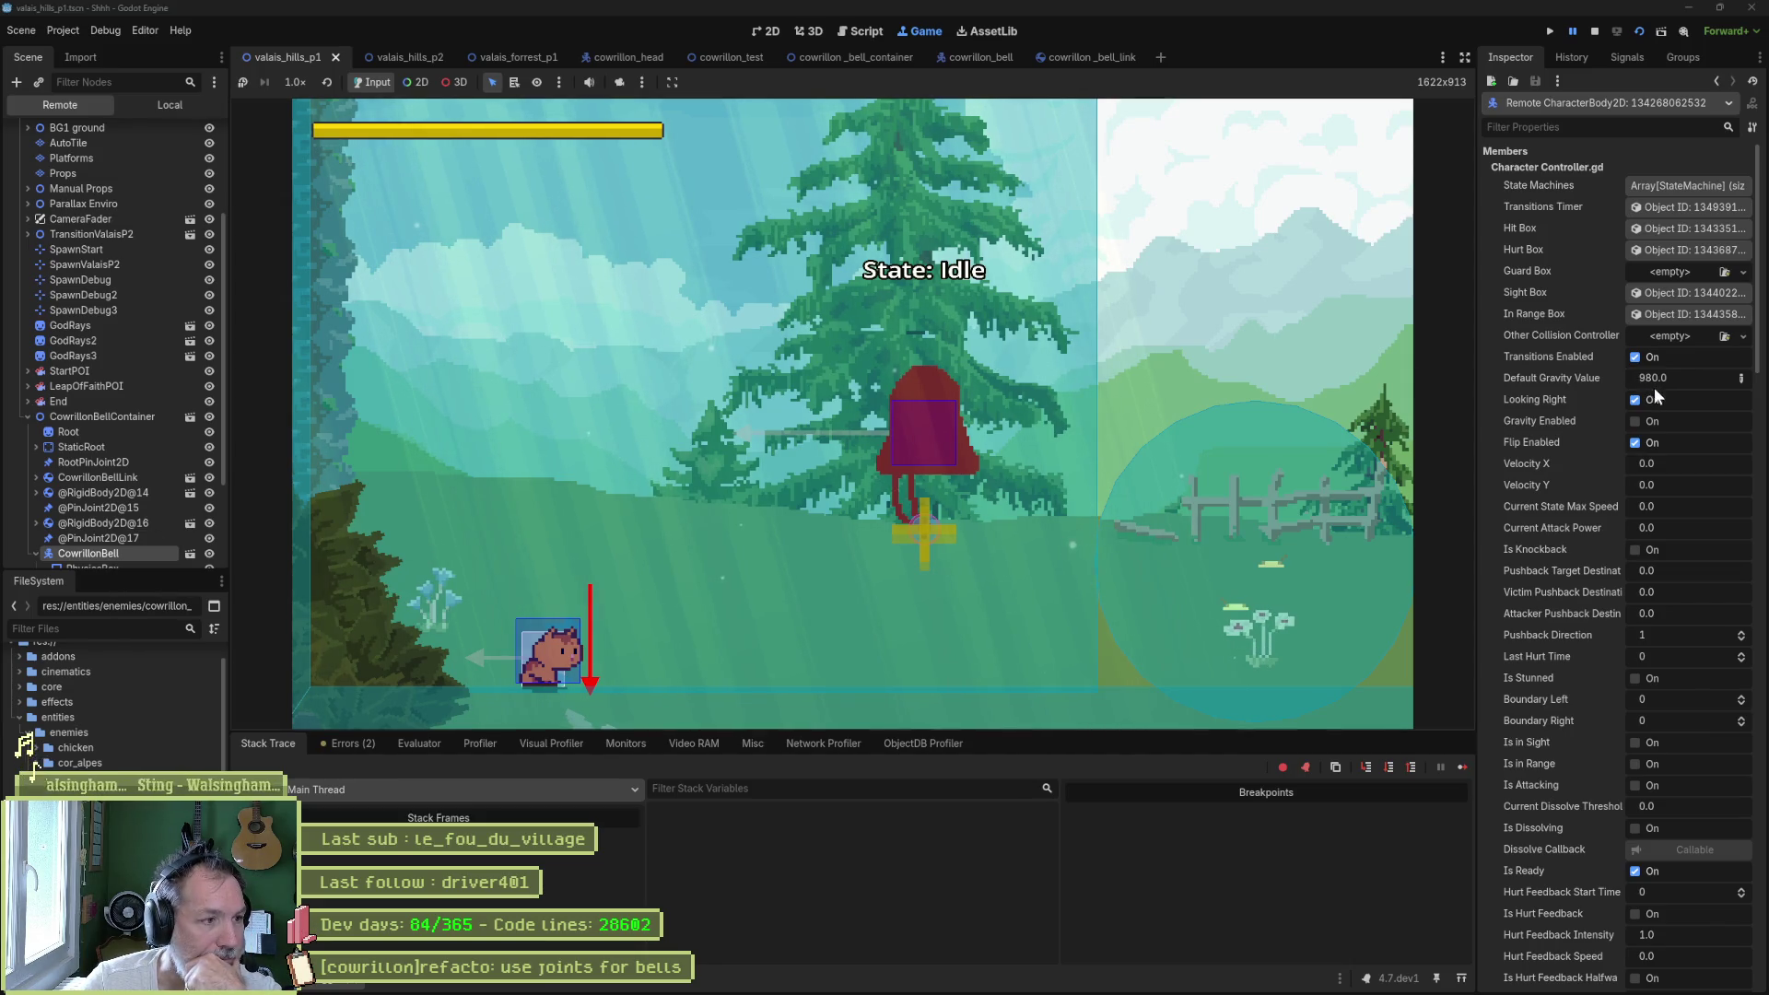
- Scroll the live CowrillonBell's Inspector down to its -30 px Node2D position, then stop the game
scroll(1566, 406, down, 10)
scroll(1566, 594, down, 10)
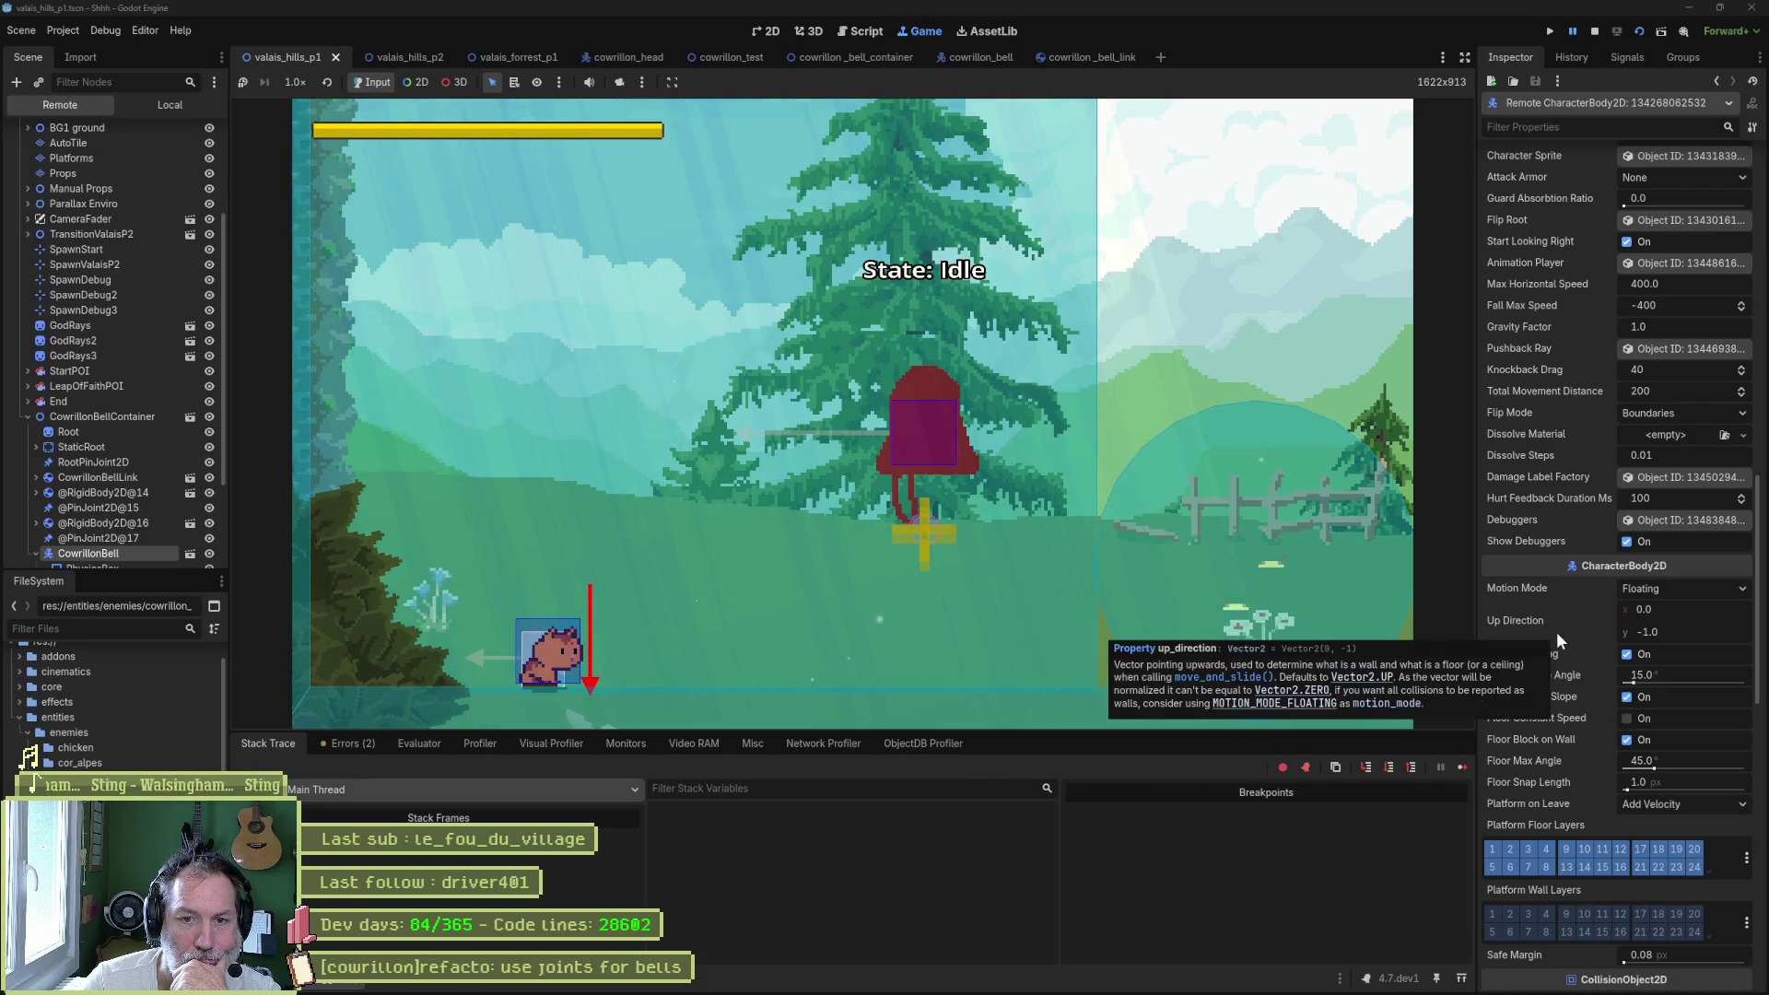
scroll(1556, 632, down, 12)
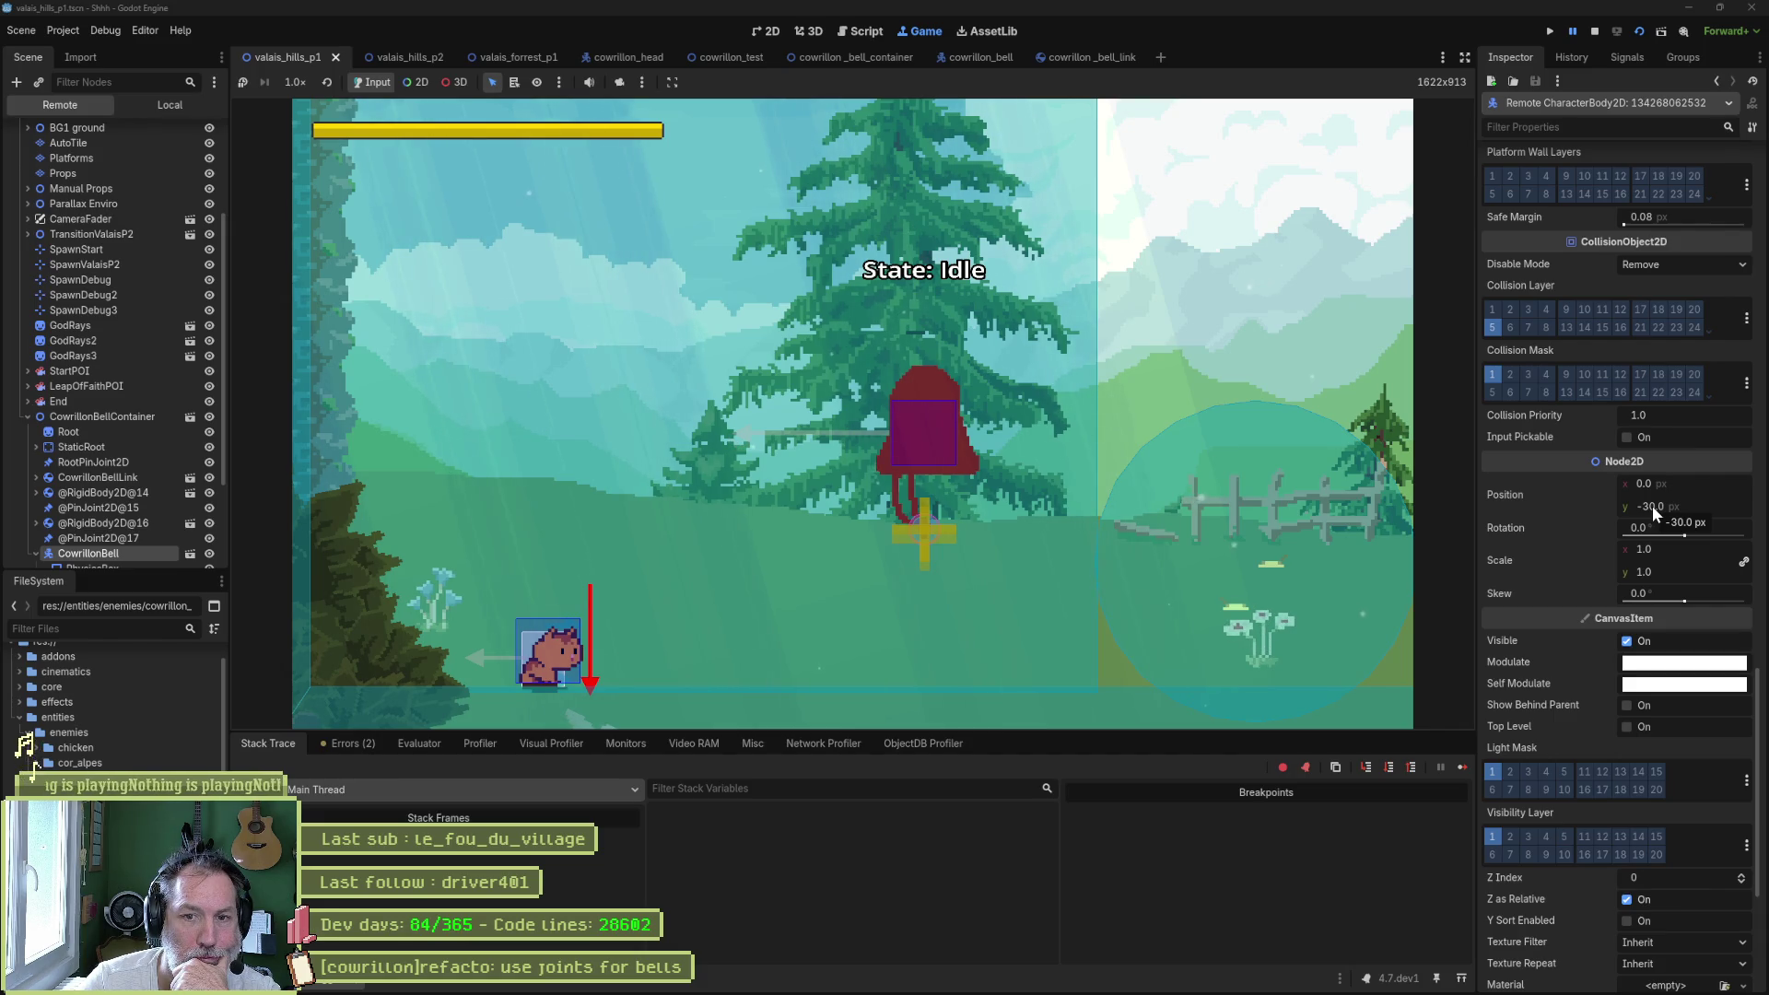
click(1595, 31)
- Open cowrillon_bell_container.gd from the script list and run the current scene with F6
scroll(849, 507, down, 15)
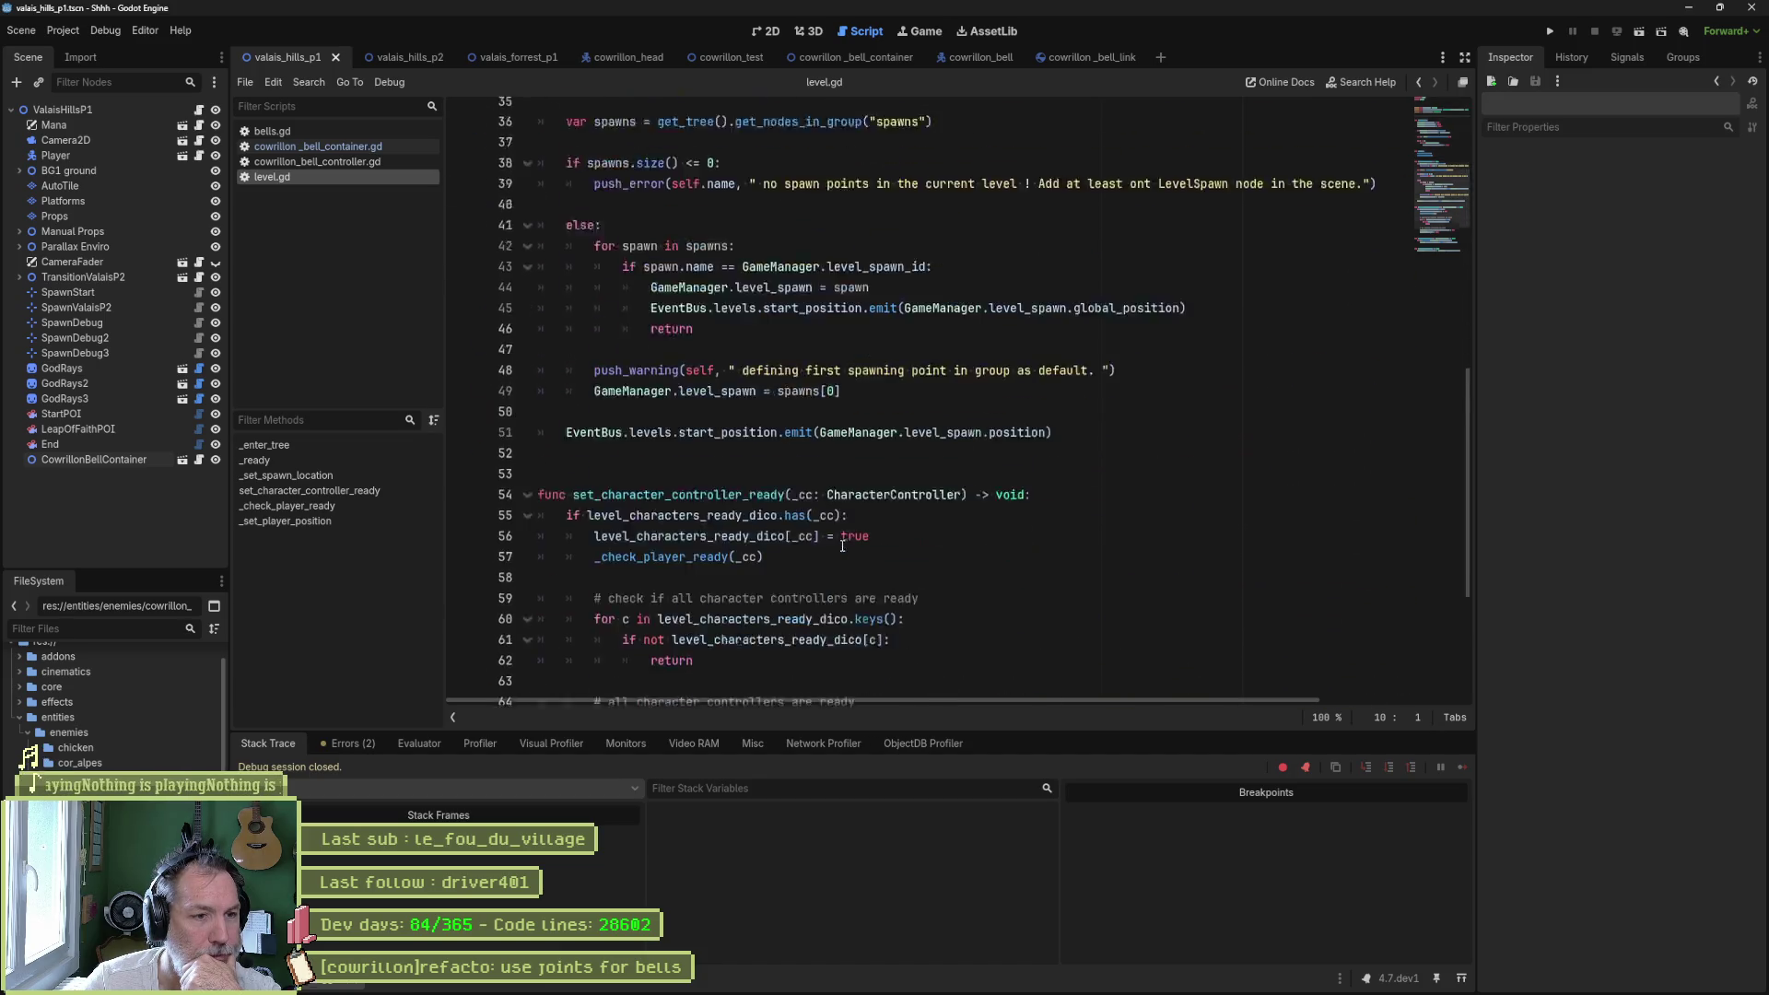
click(374, 134)
click(373, 145)
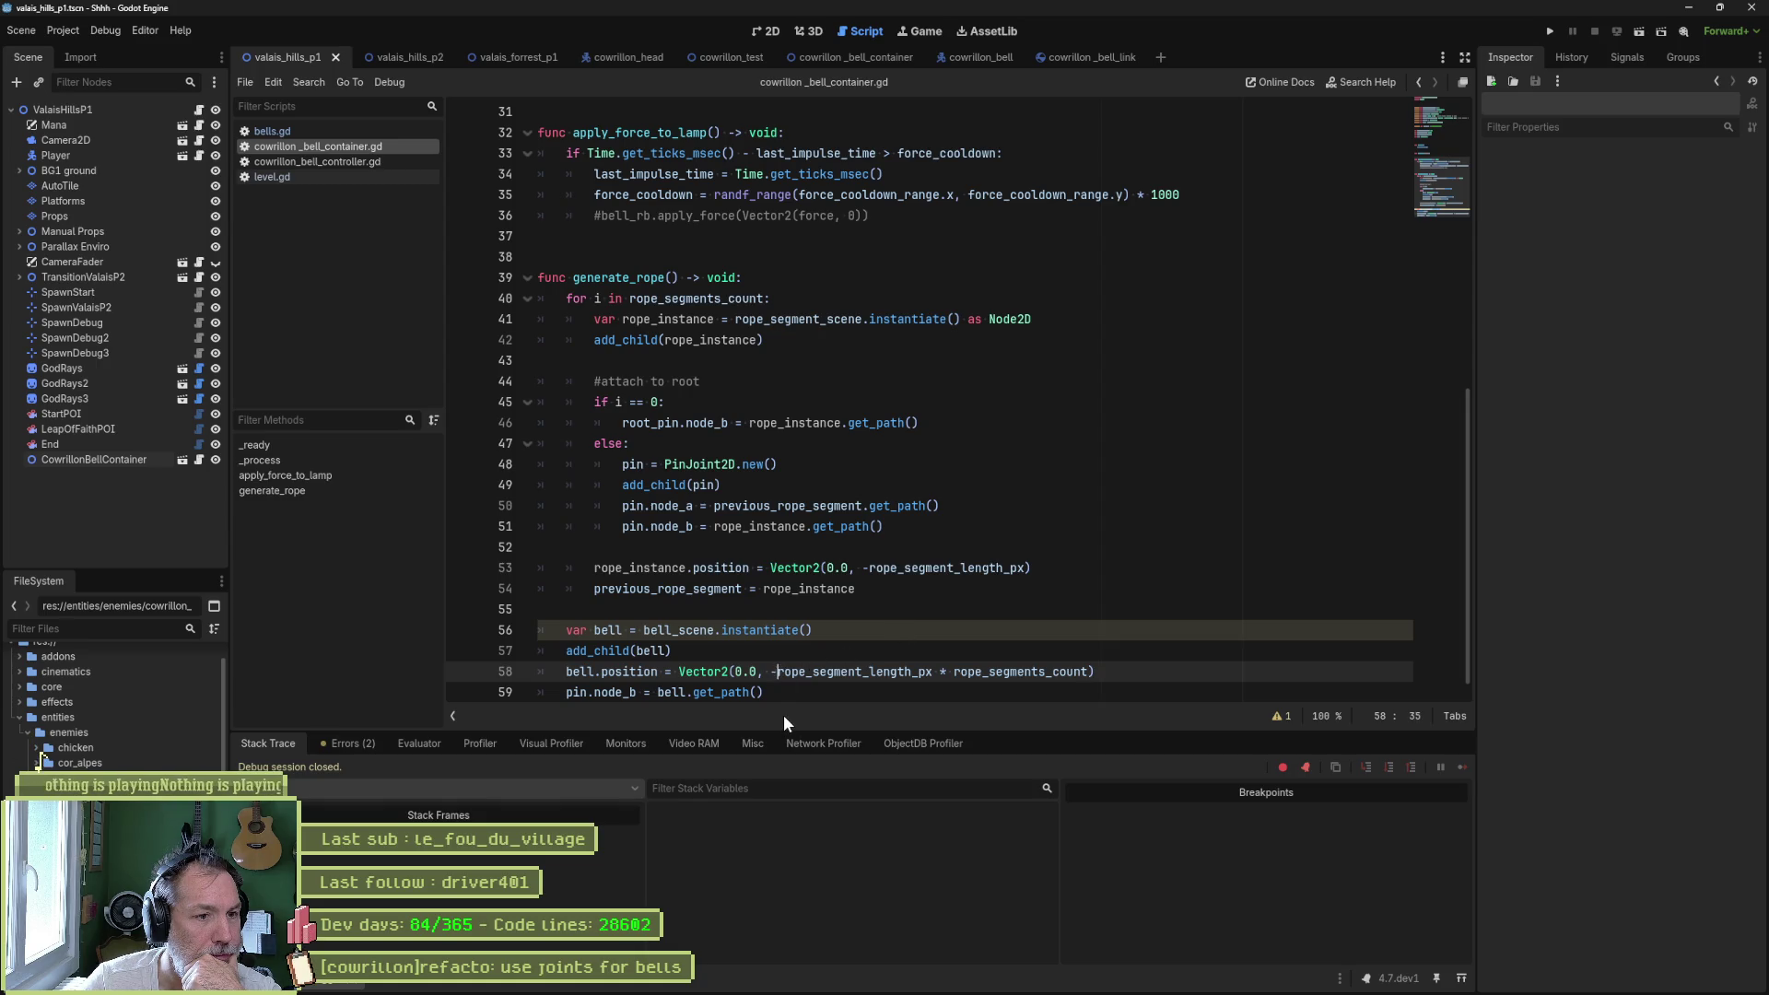
key(F6)
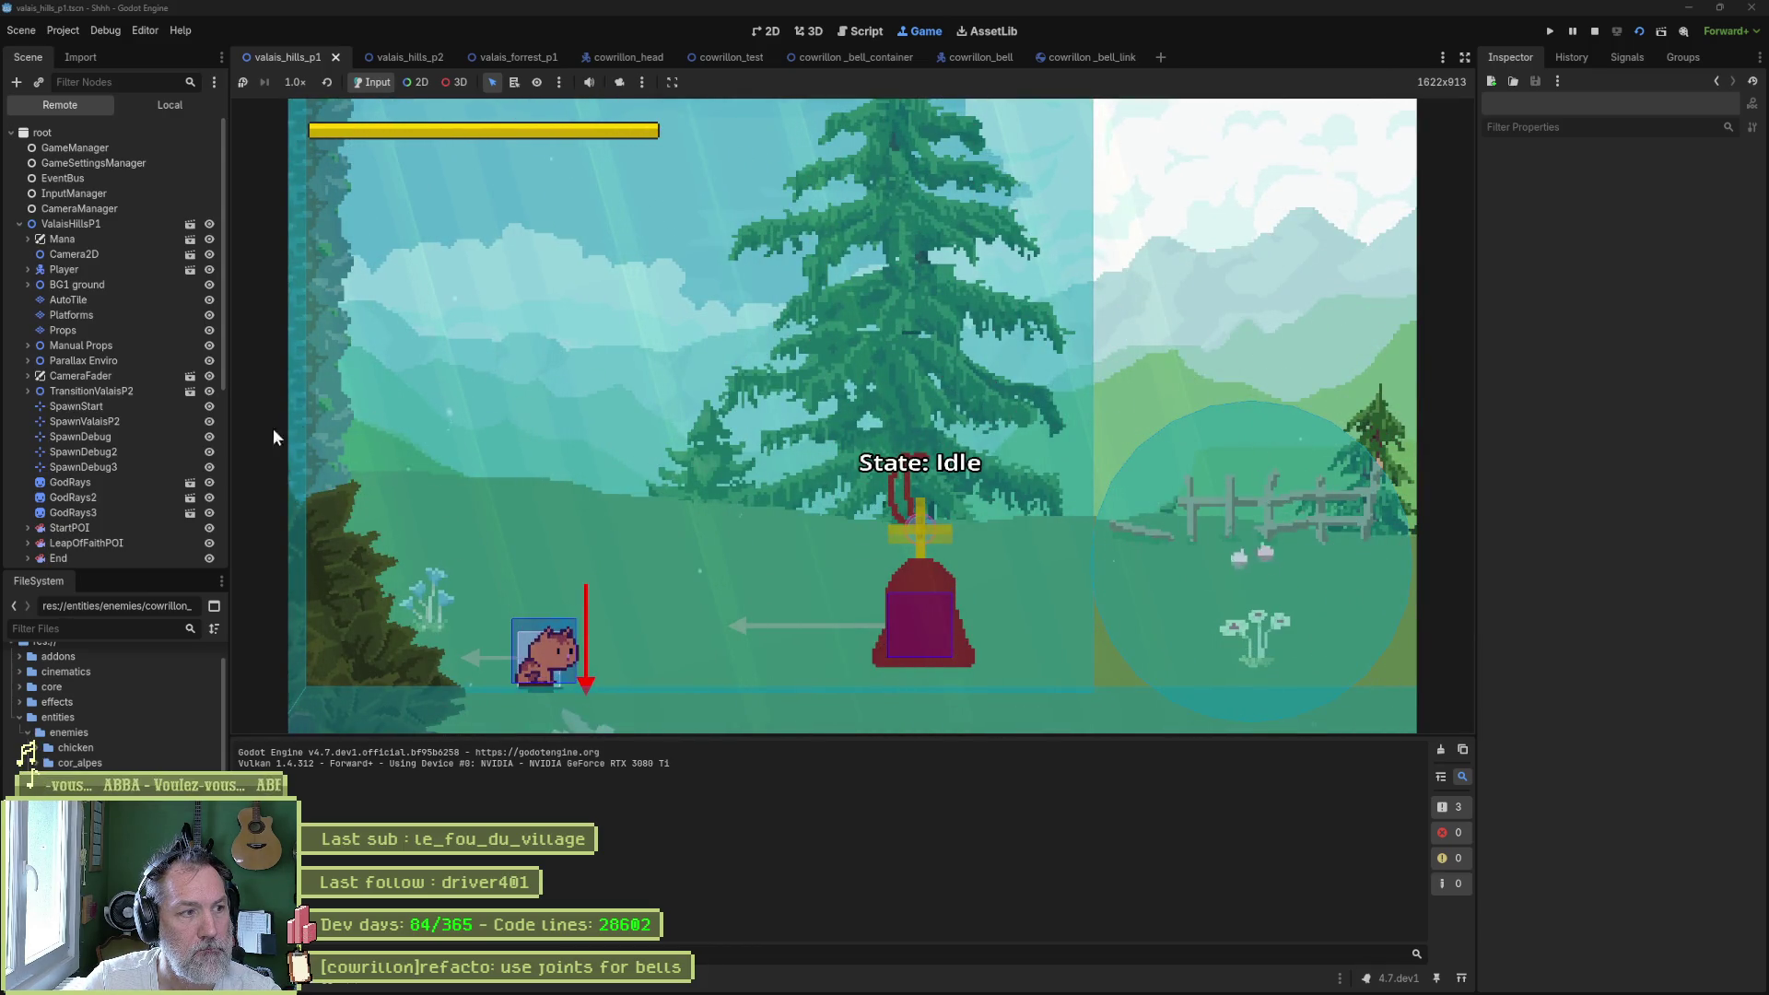
- Select the live CowrillonBellContainer and drag its x position from 223 a few pixels left
scroll(103, 542, down, 5)
click(126, 415)
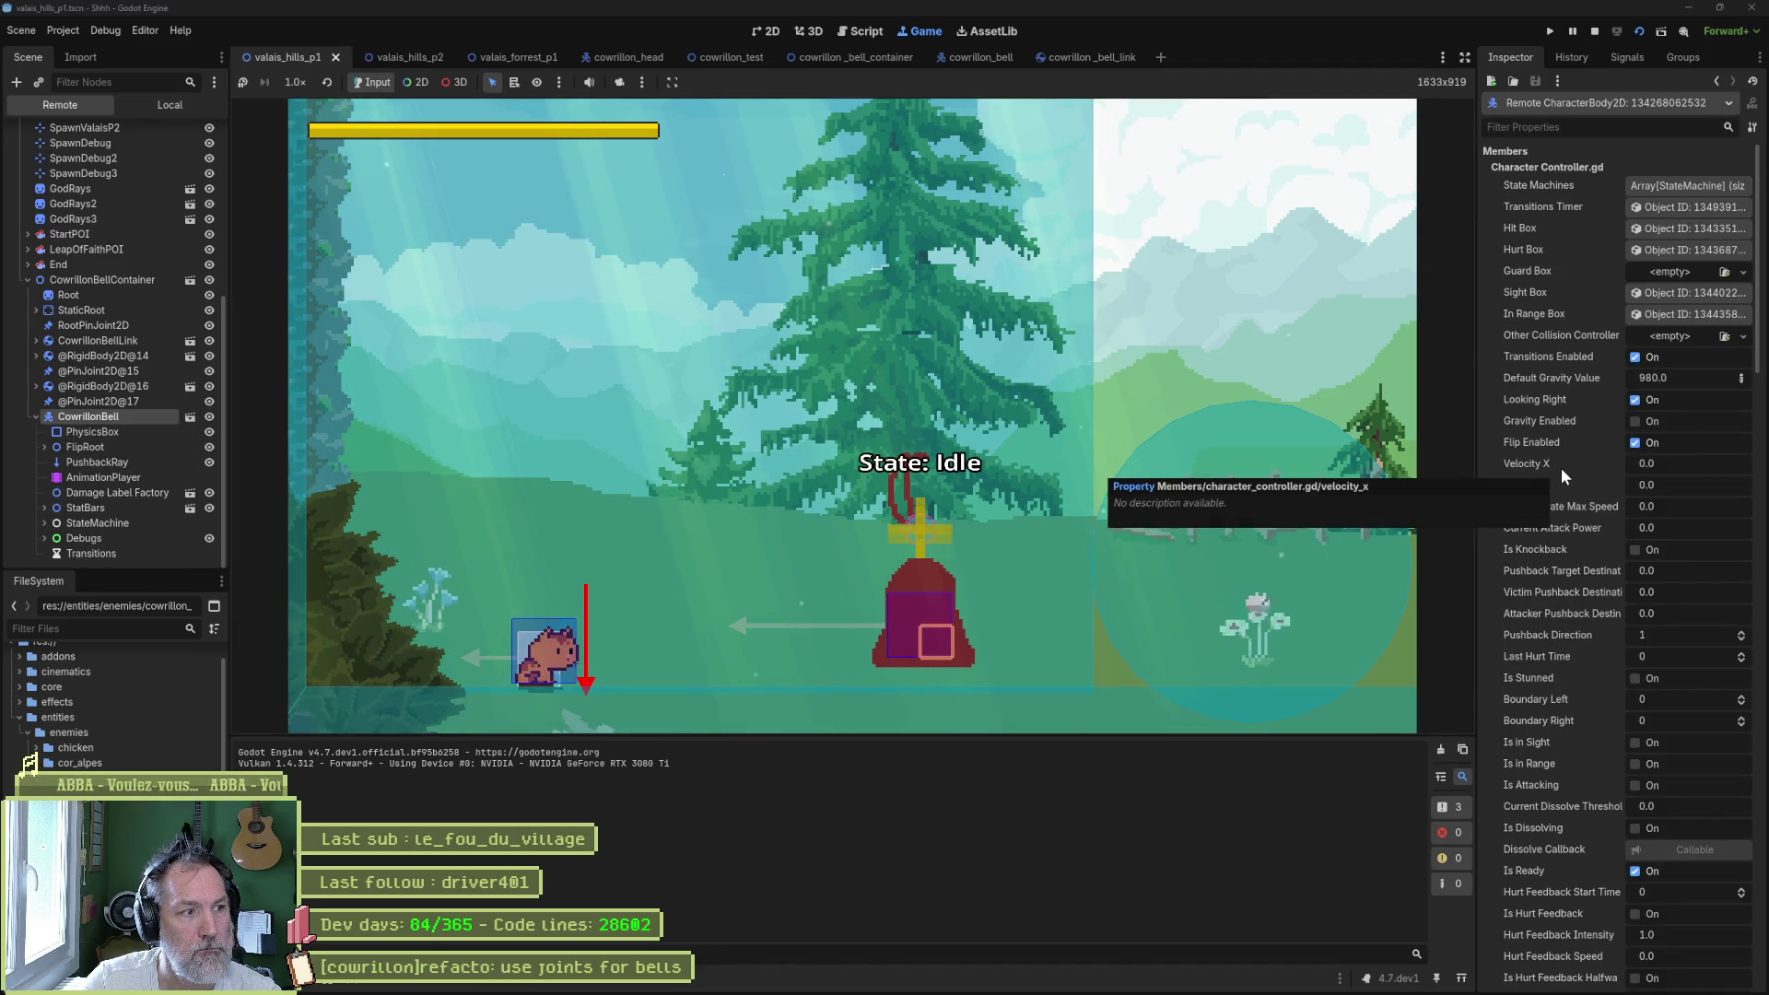
click(102, 279)
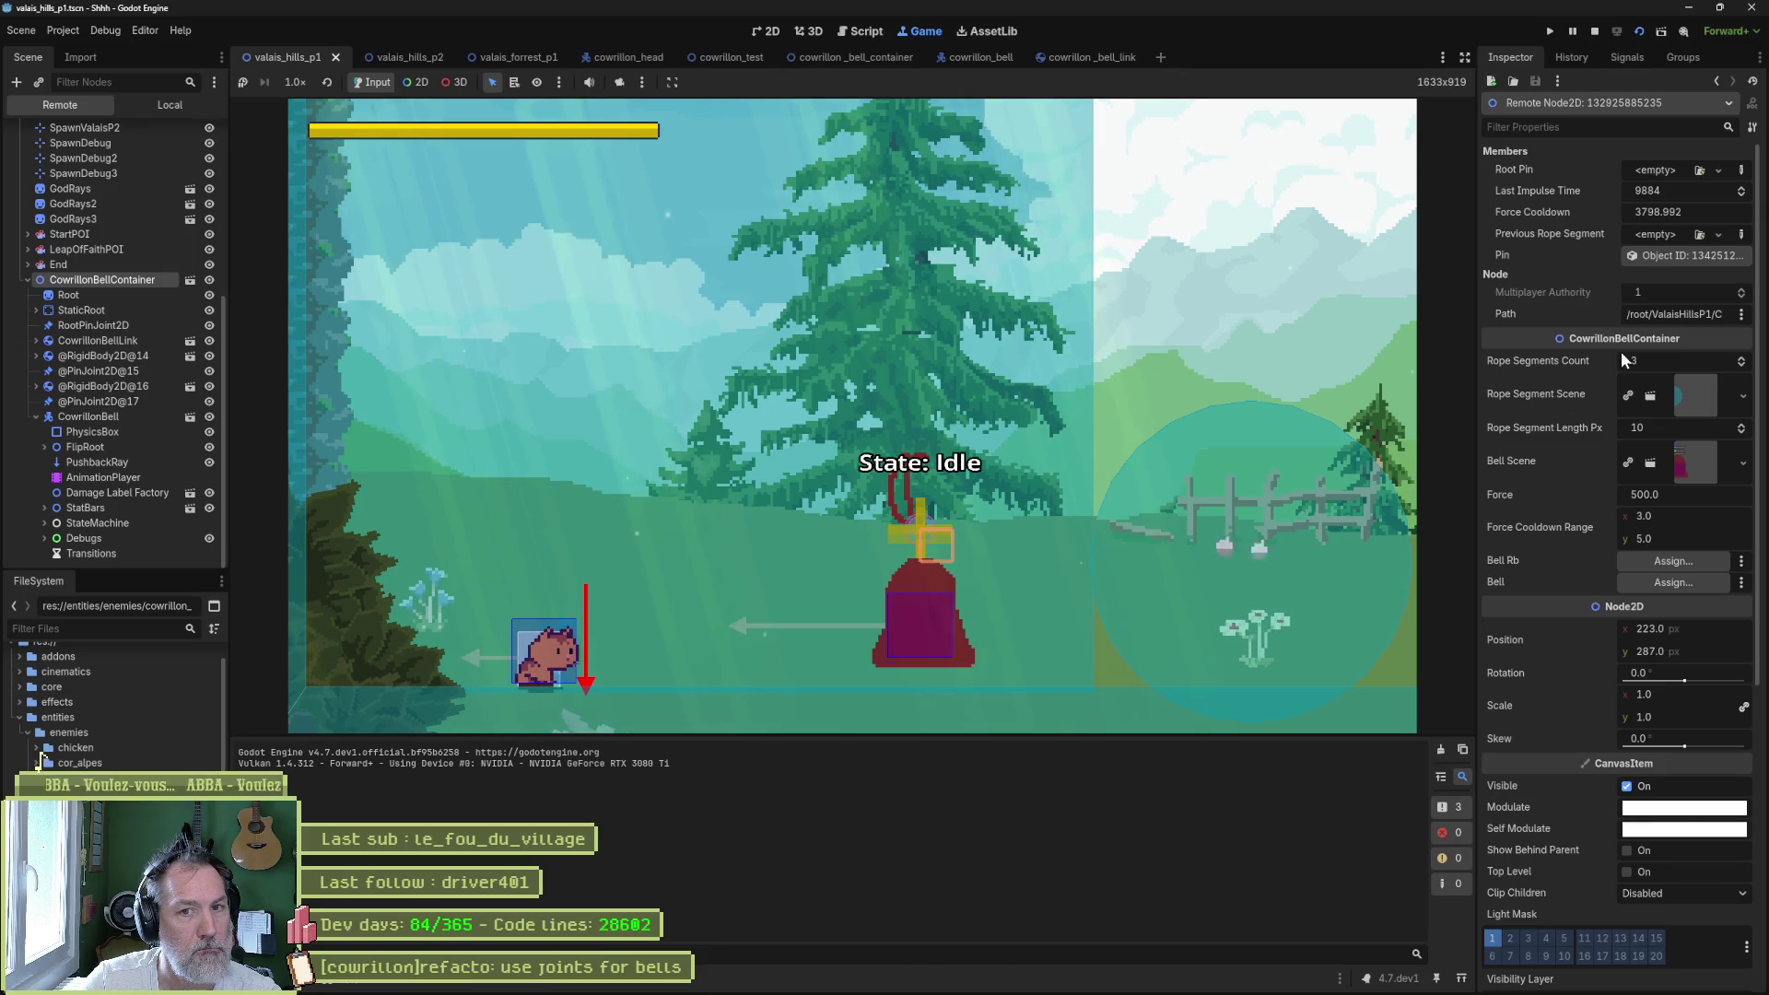
drag(1701, 638, 1686, 639)
- Stop the game, comment out bell-spawning lines 56–59 with Ctrl+K, and rerun the scene
key(F8)
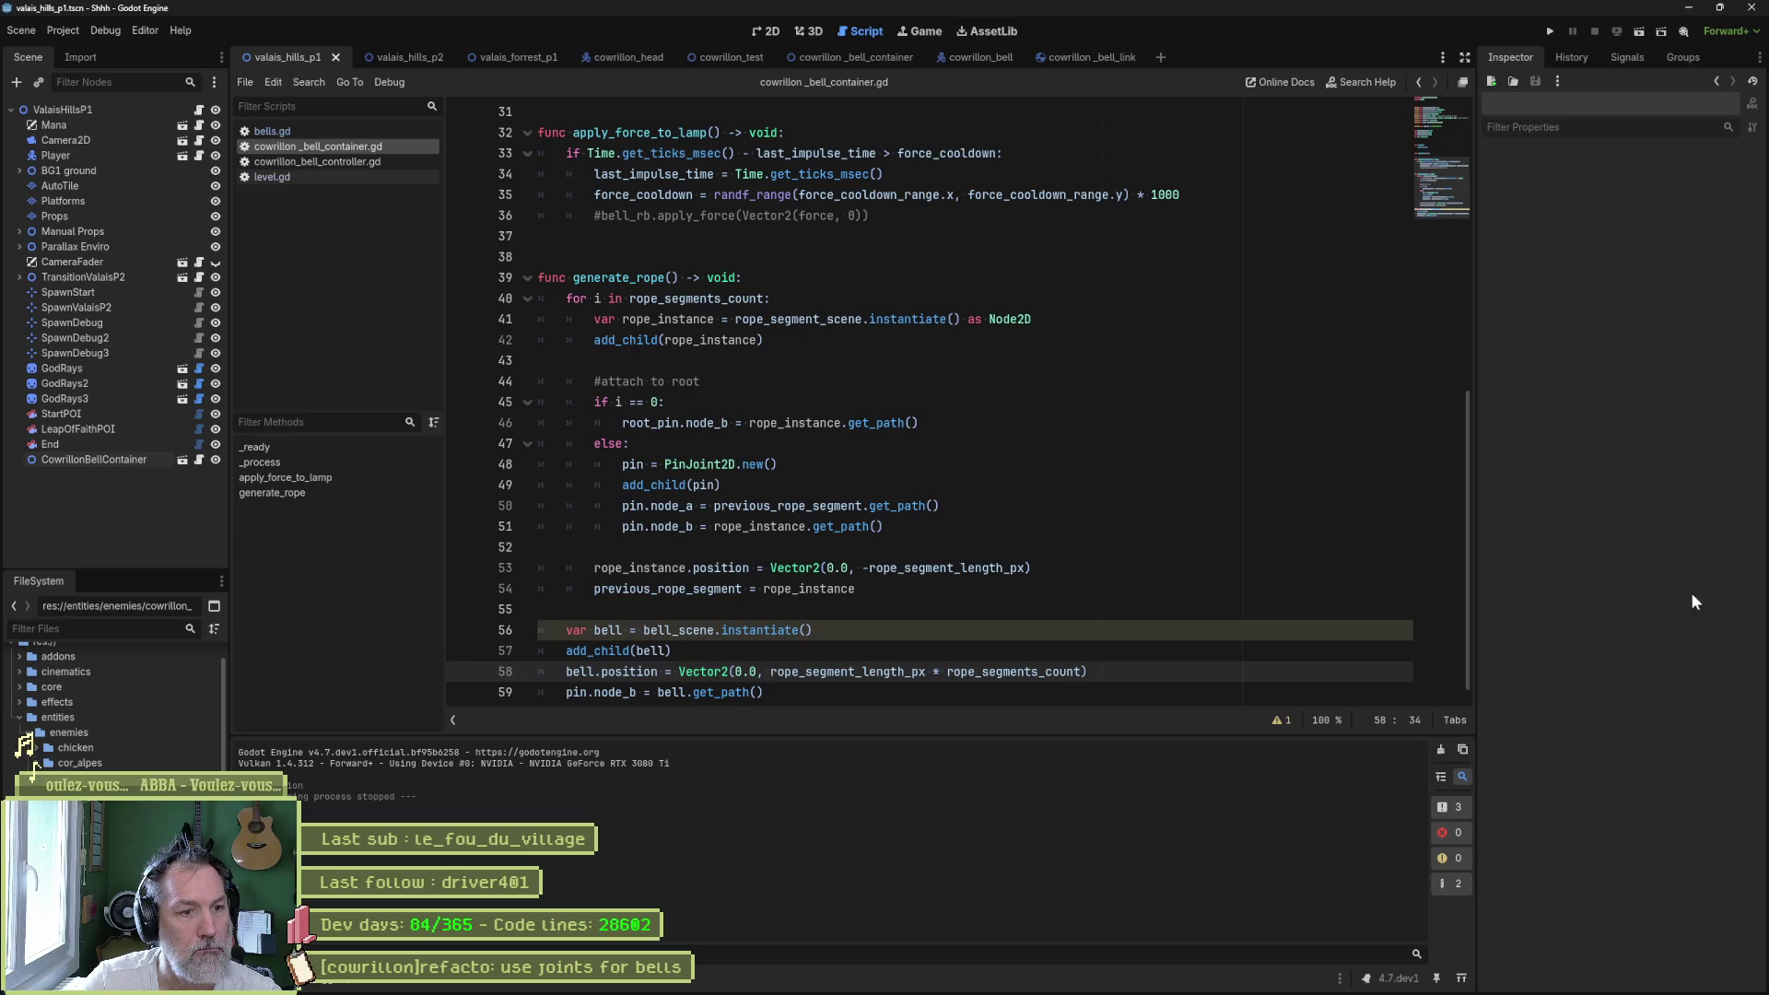
scroll(891, 513, down, 1)
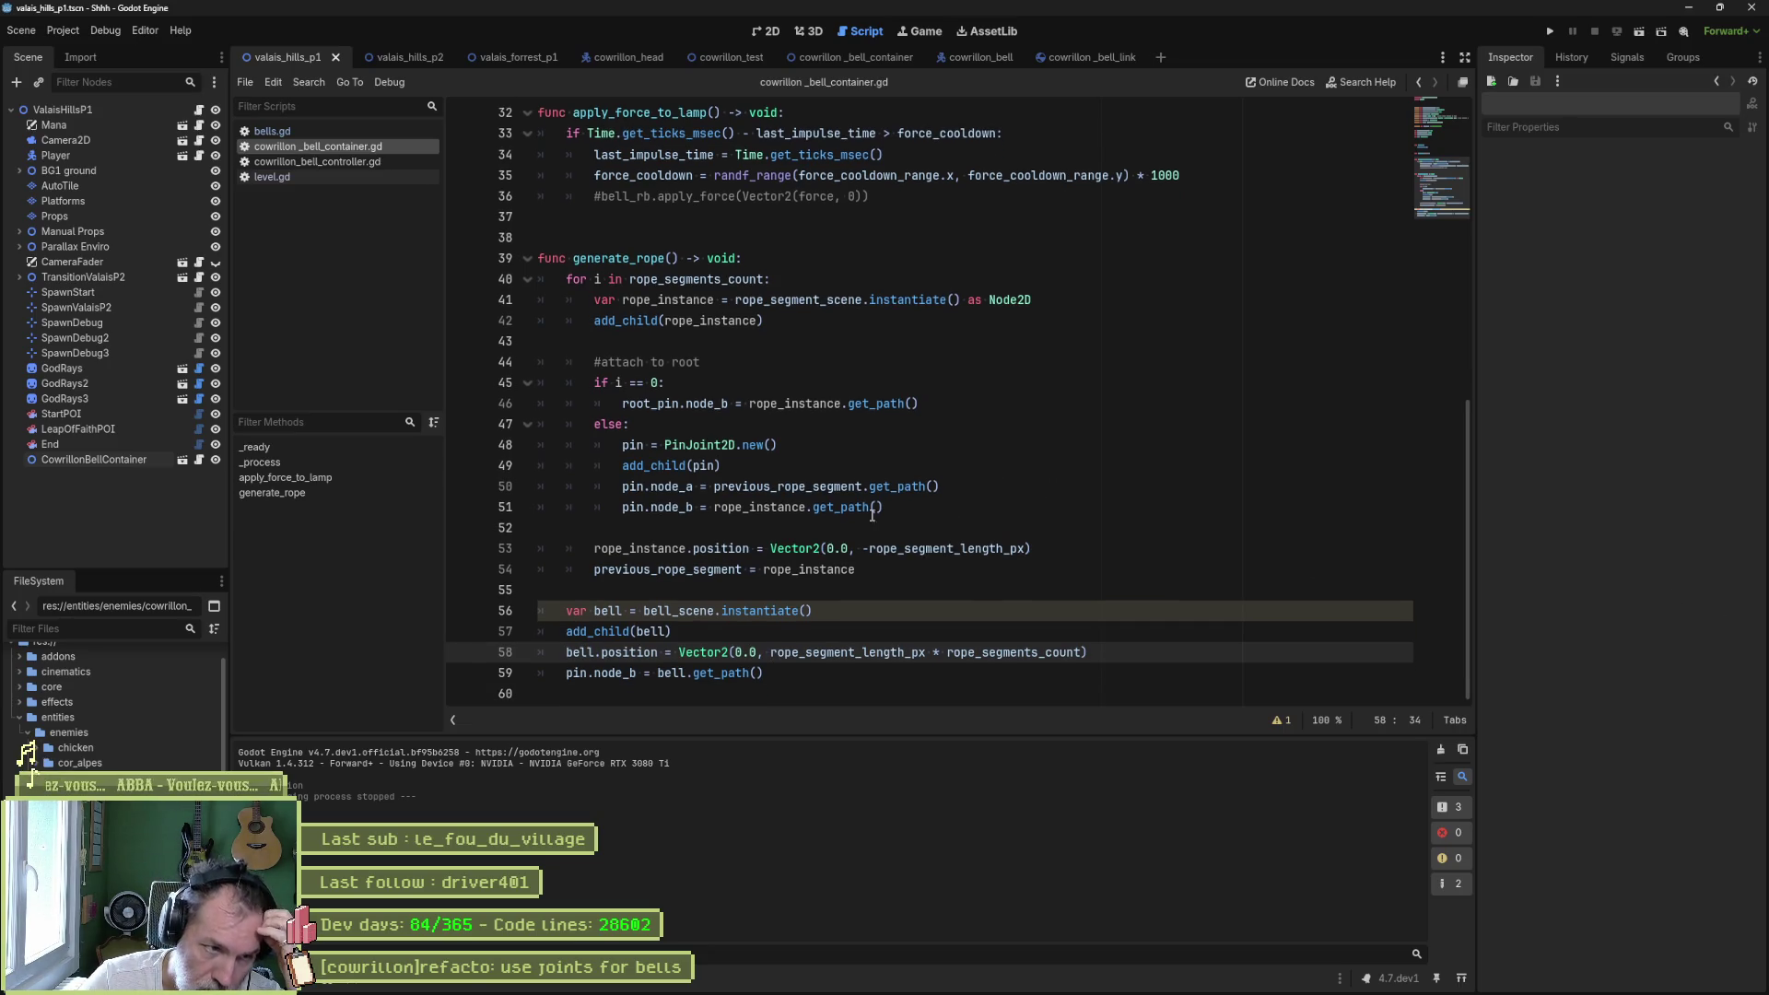
drag(738, 611, 737, 674)
key(ctrl+k)
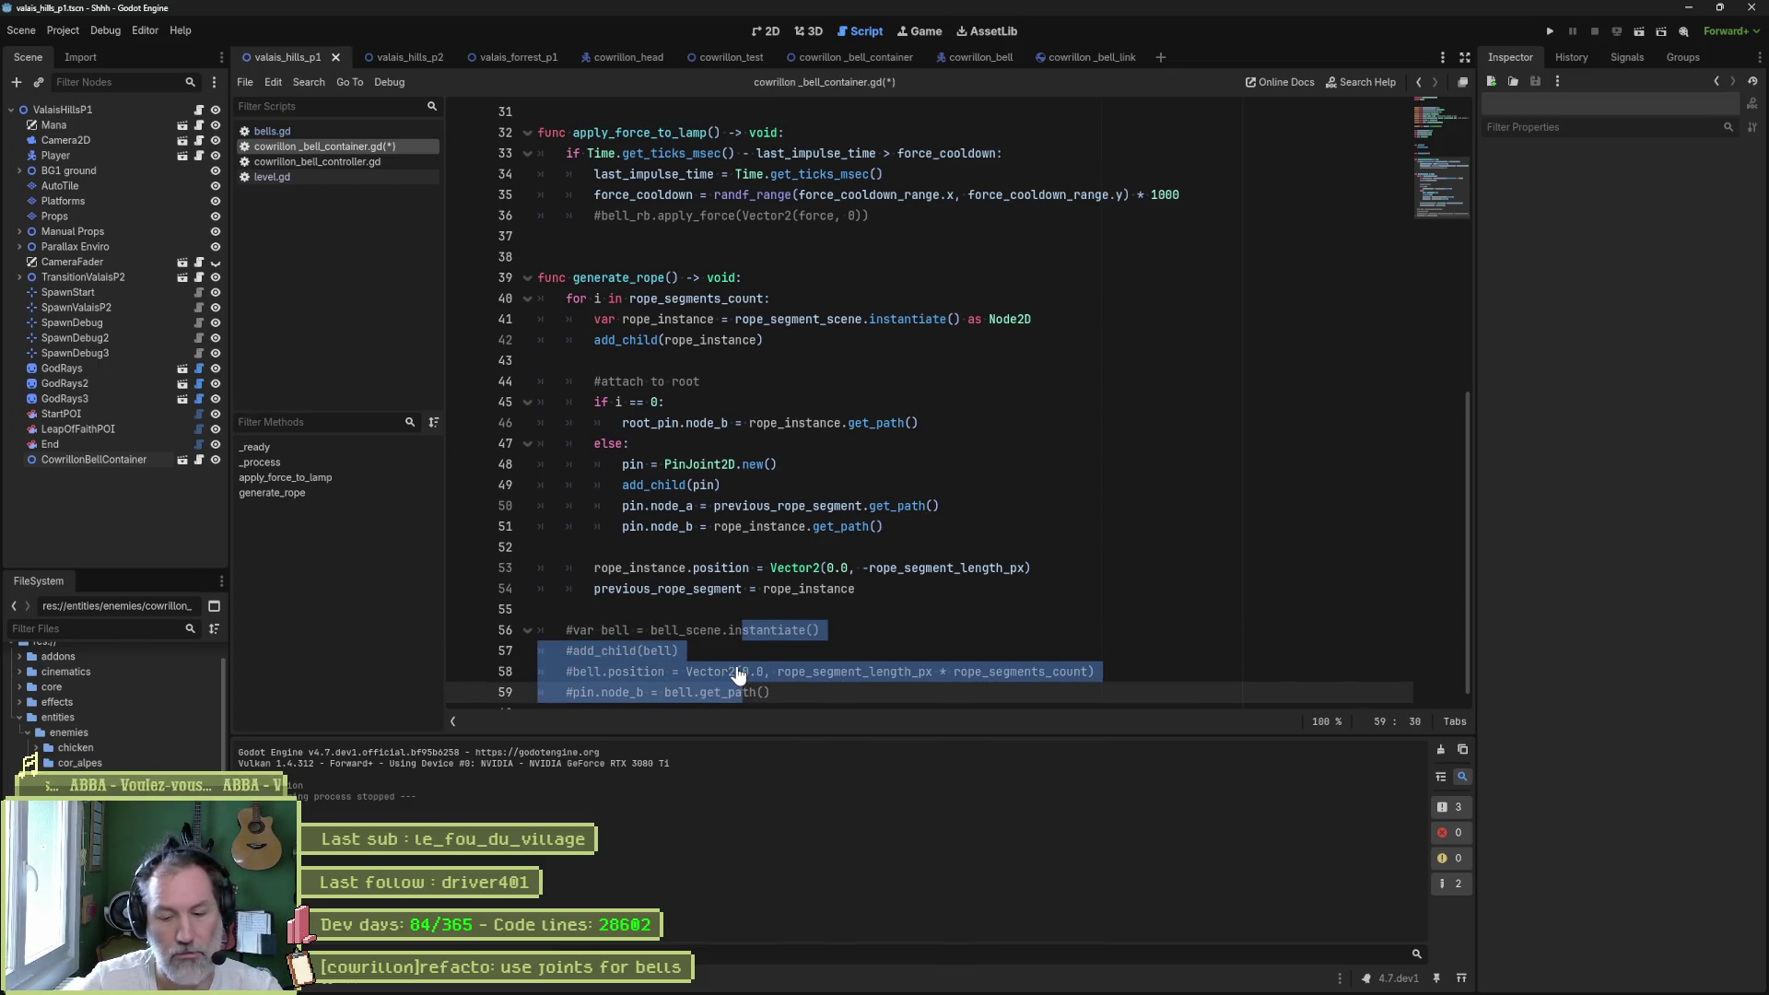
key(F6)
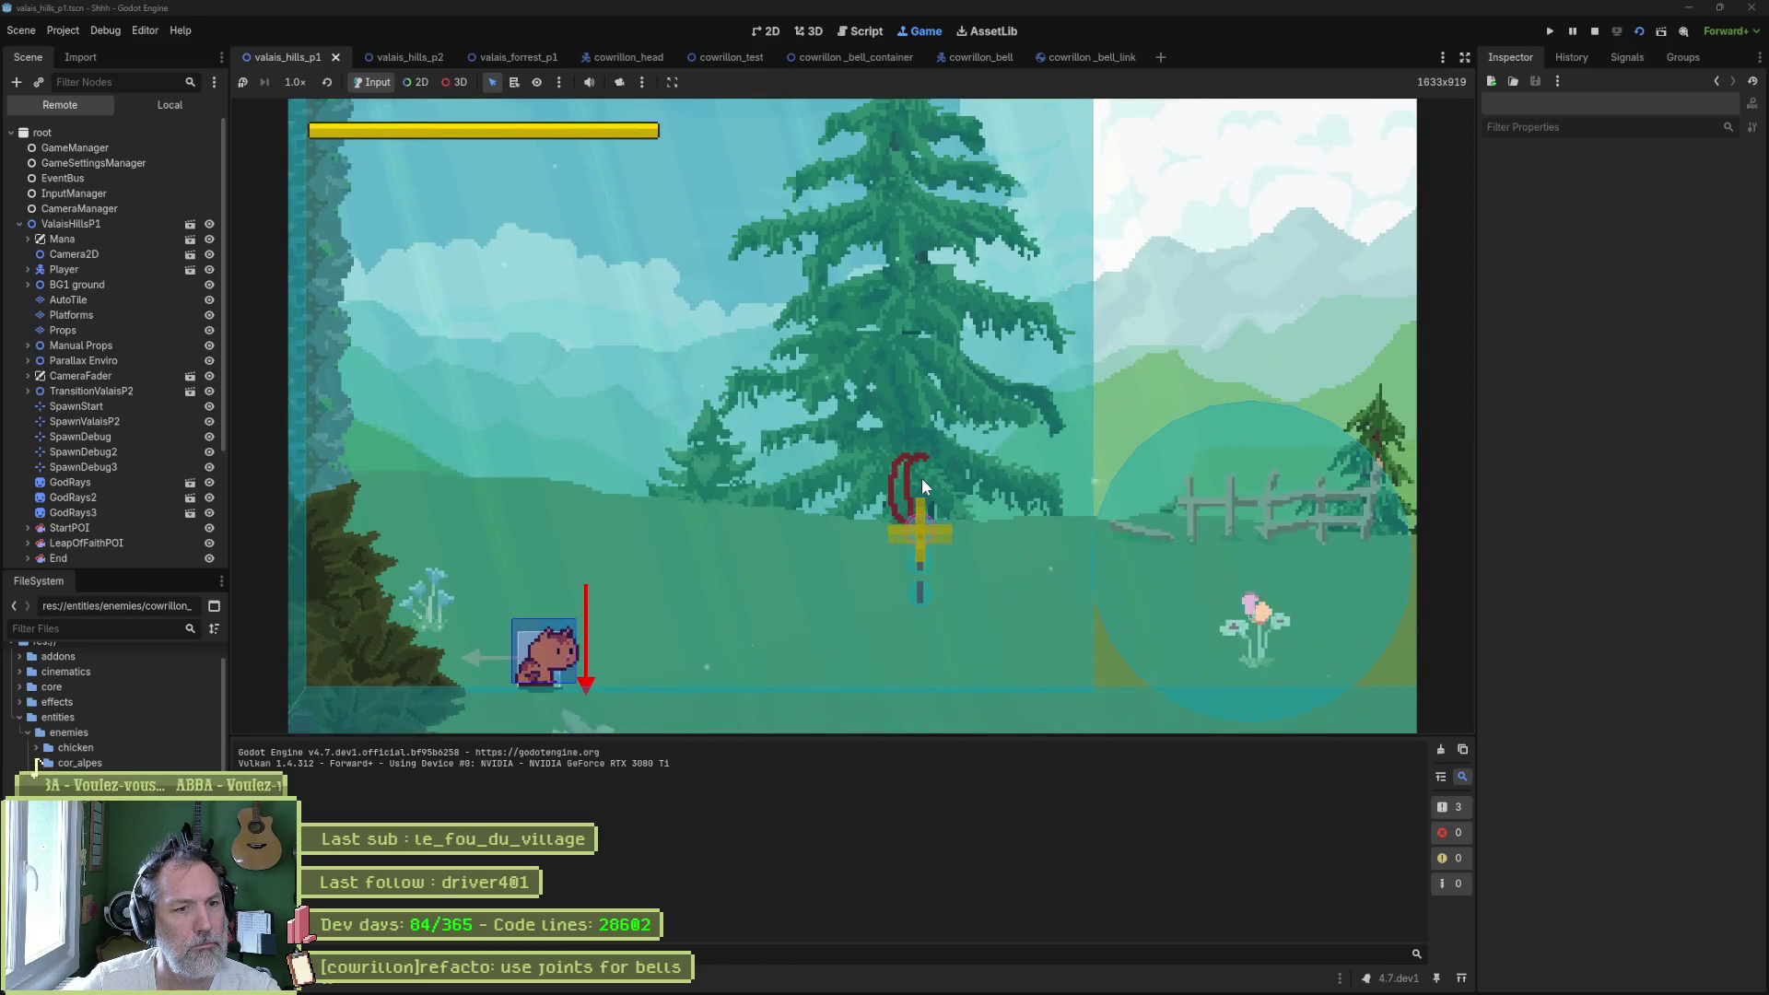
- Nudge the live CowrillonBellContainer's x position left to swing the rope, then stop the game
scroll(113, 551, down, 3)
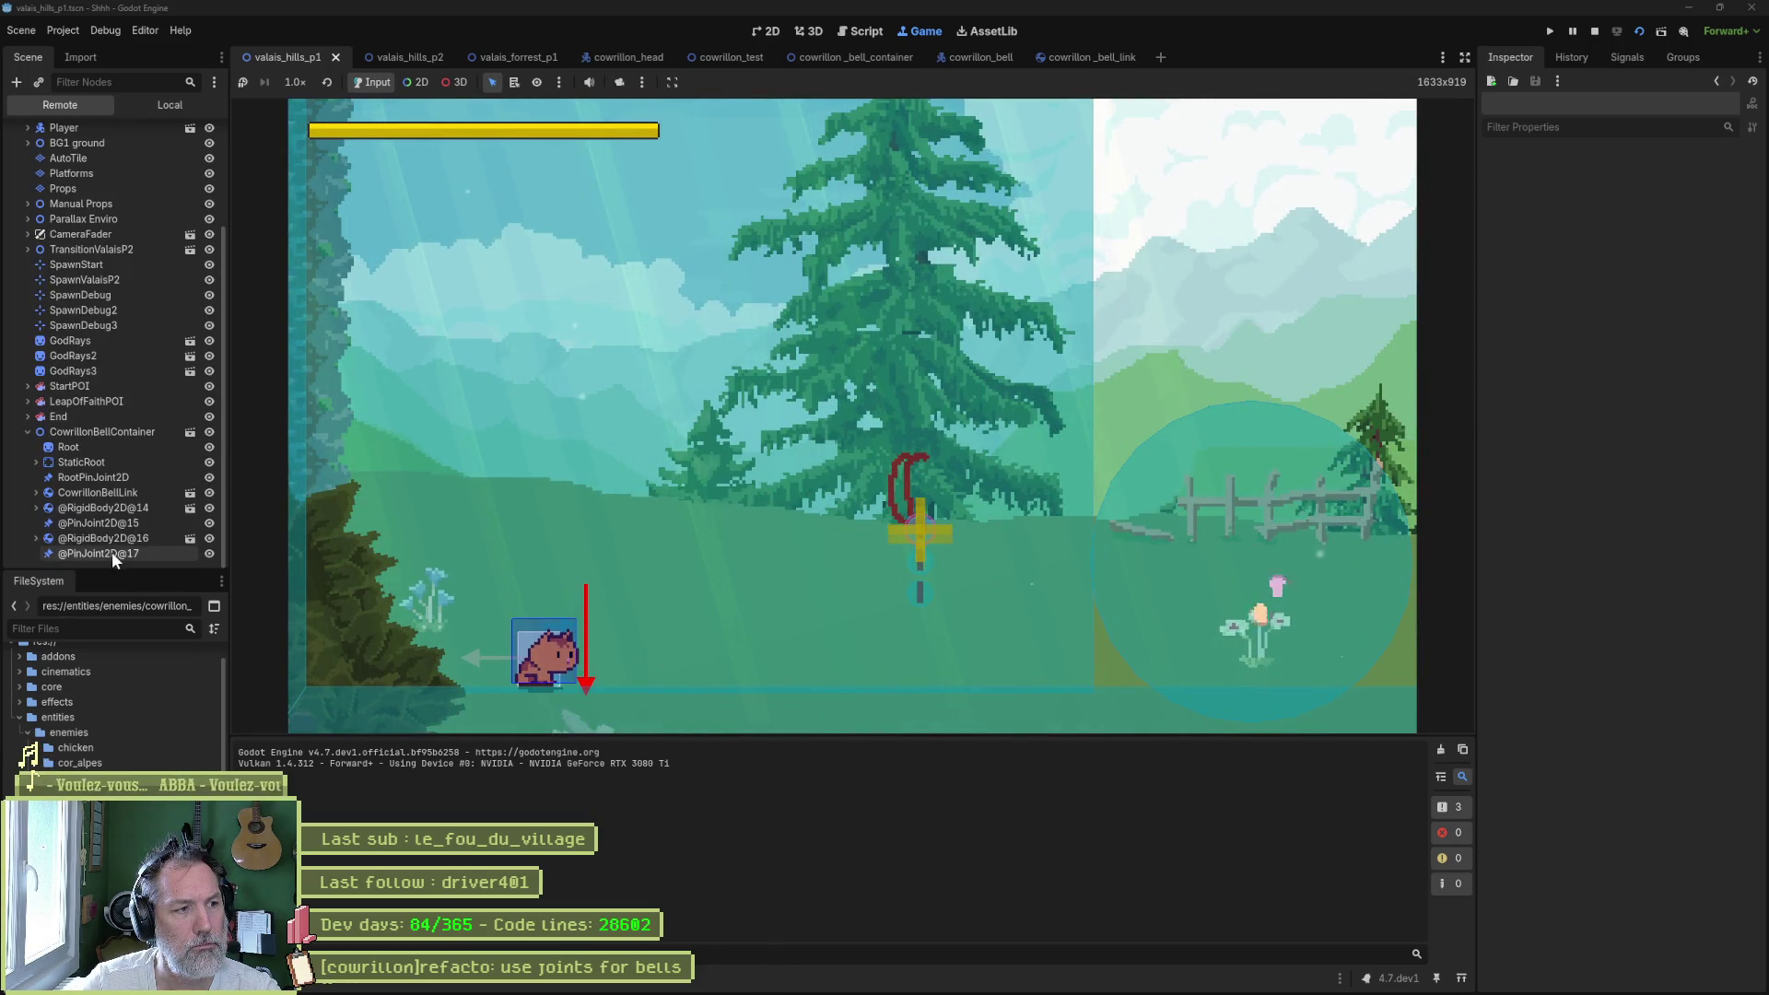
click(117, 435)
drag(1684, 628, 1678, 628)
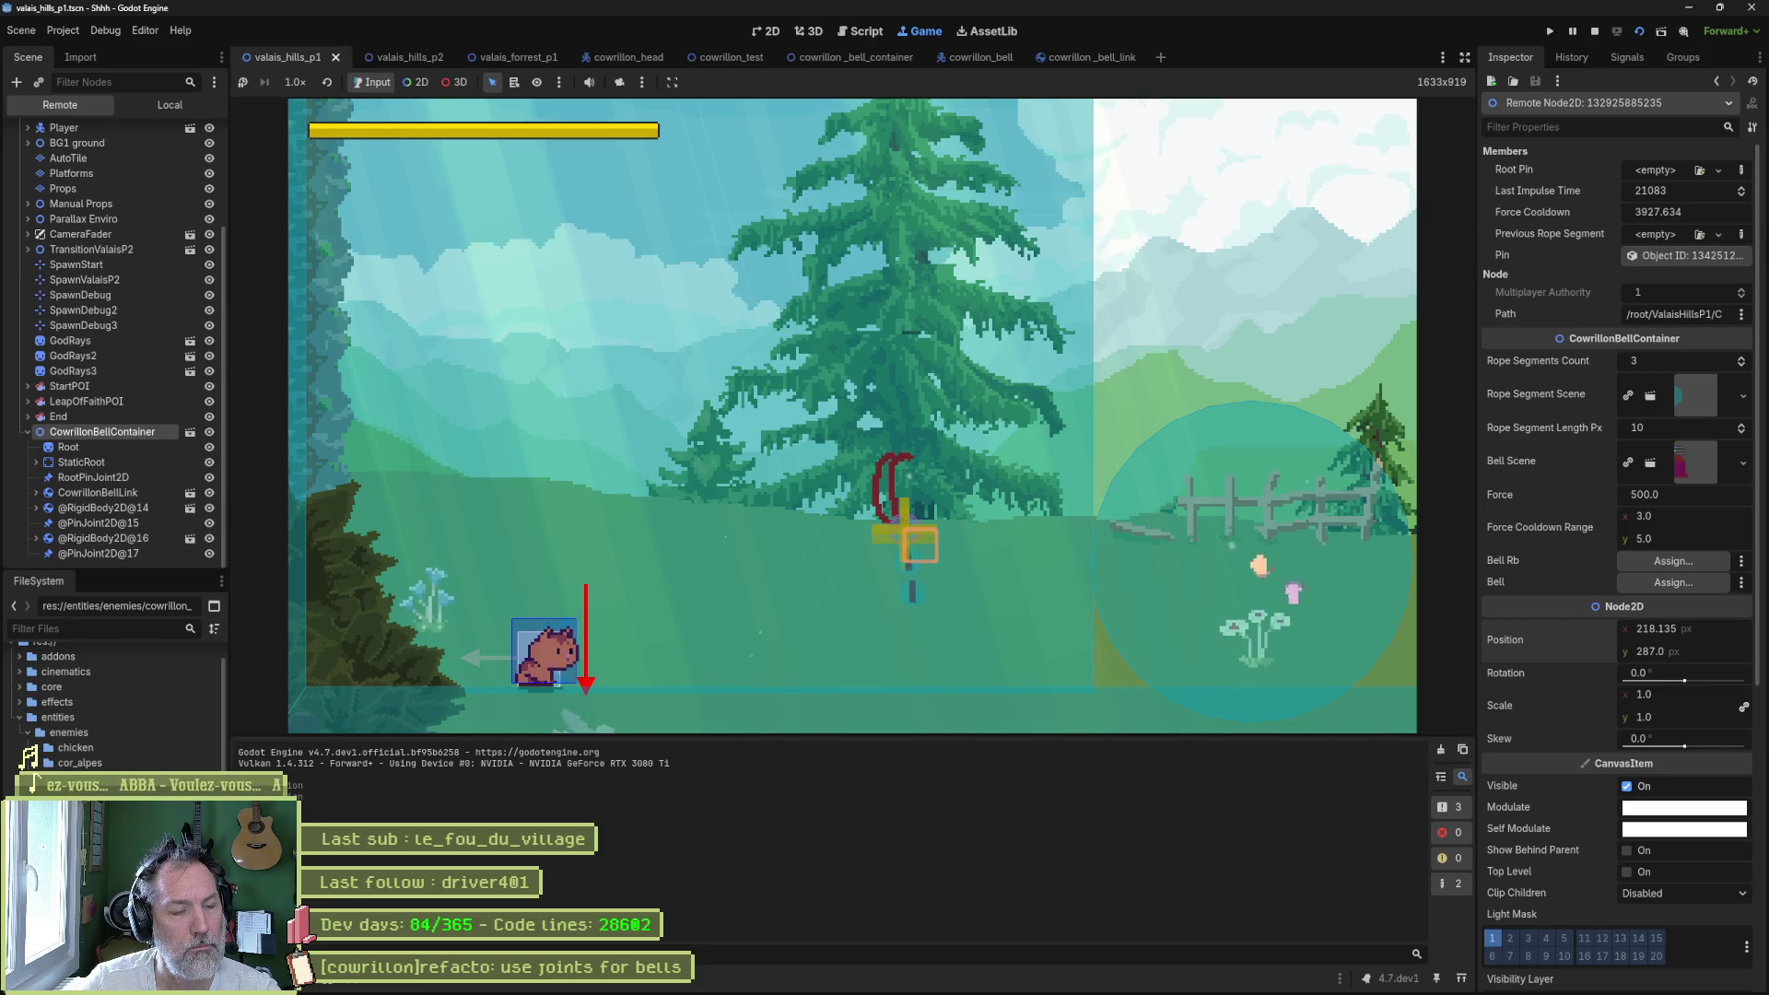
key(F8)
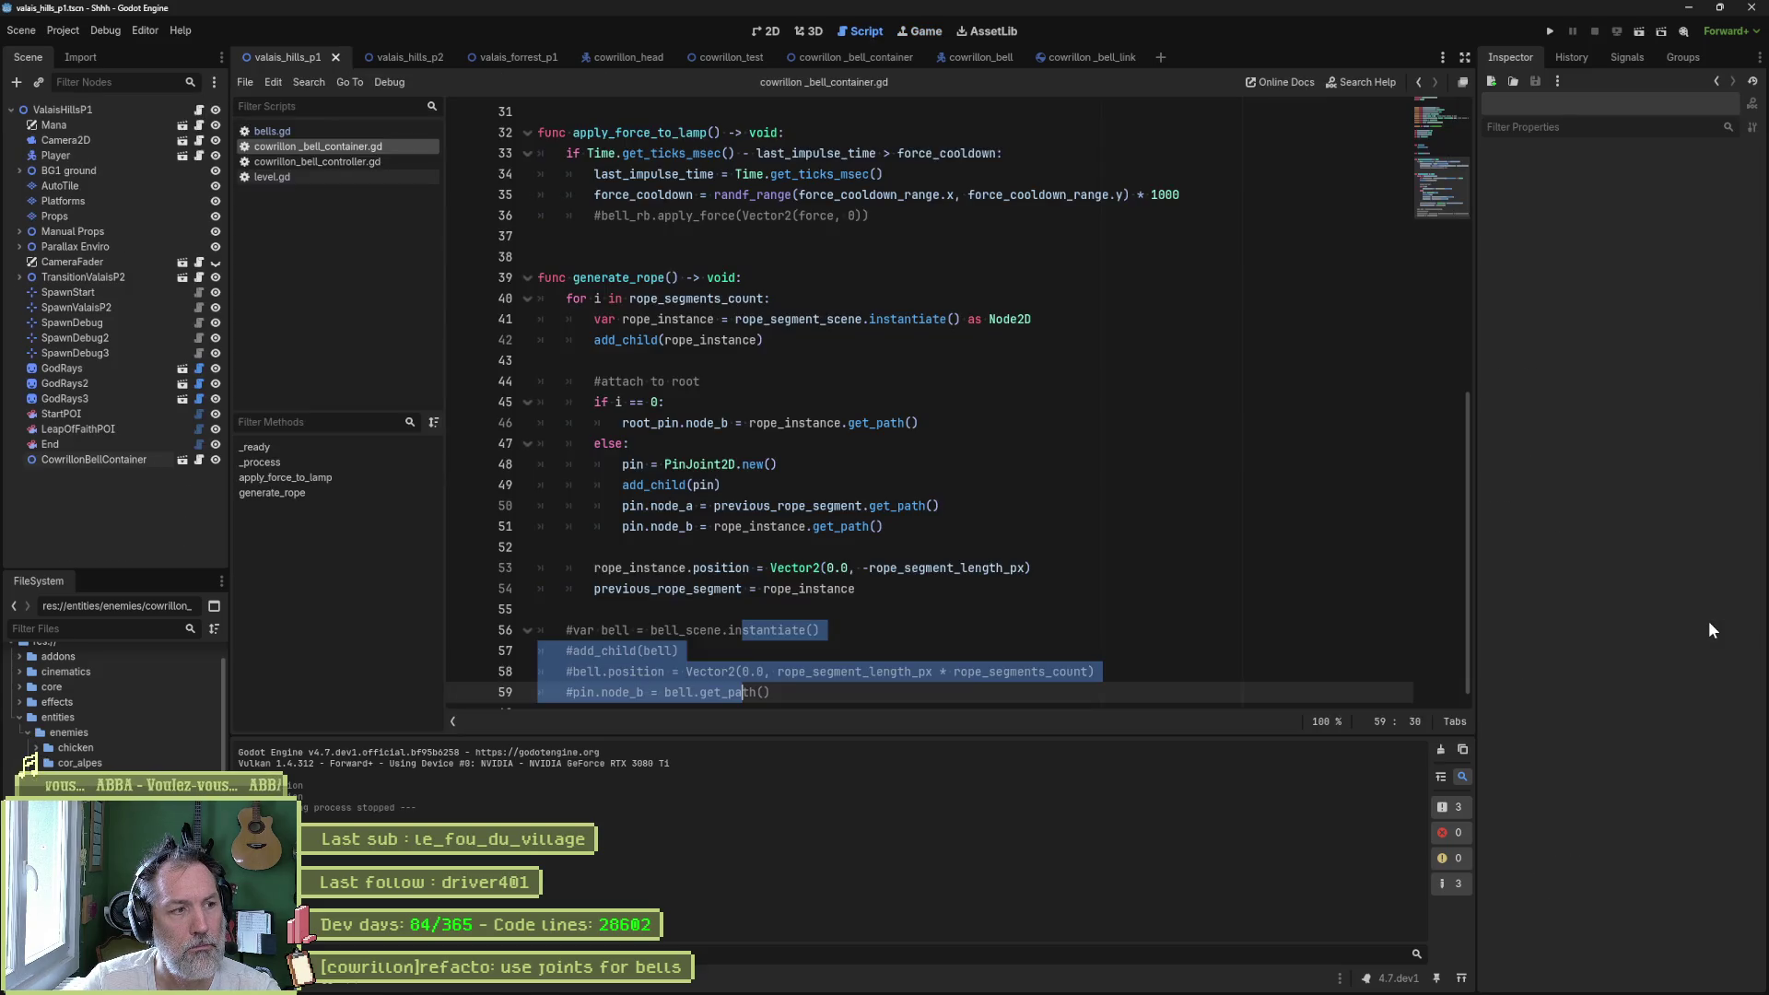
- Relaunch the game, inspect the live StaticRoot, RootPinJoint2D and first rope link, then stop
key(F5)
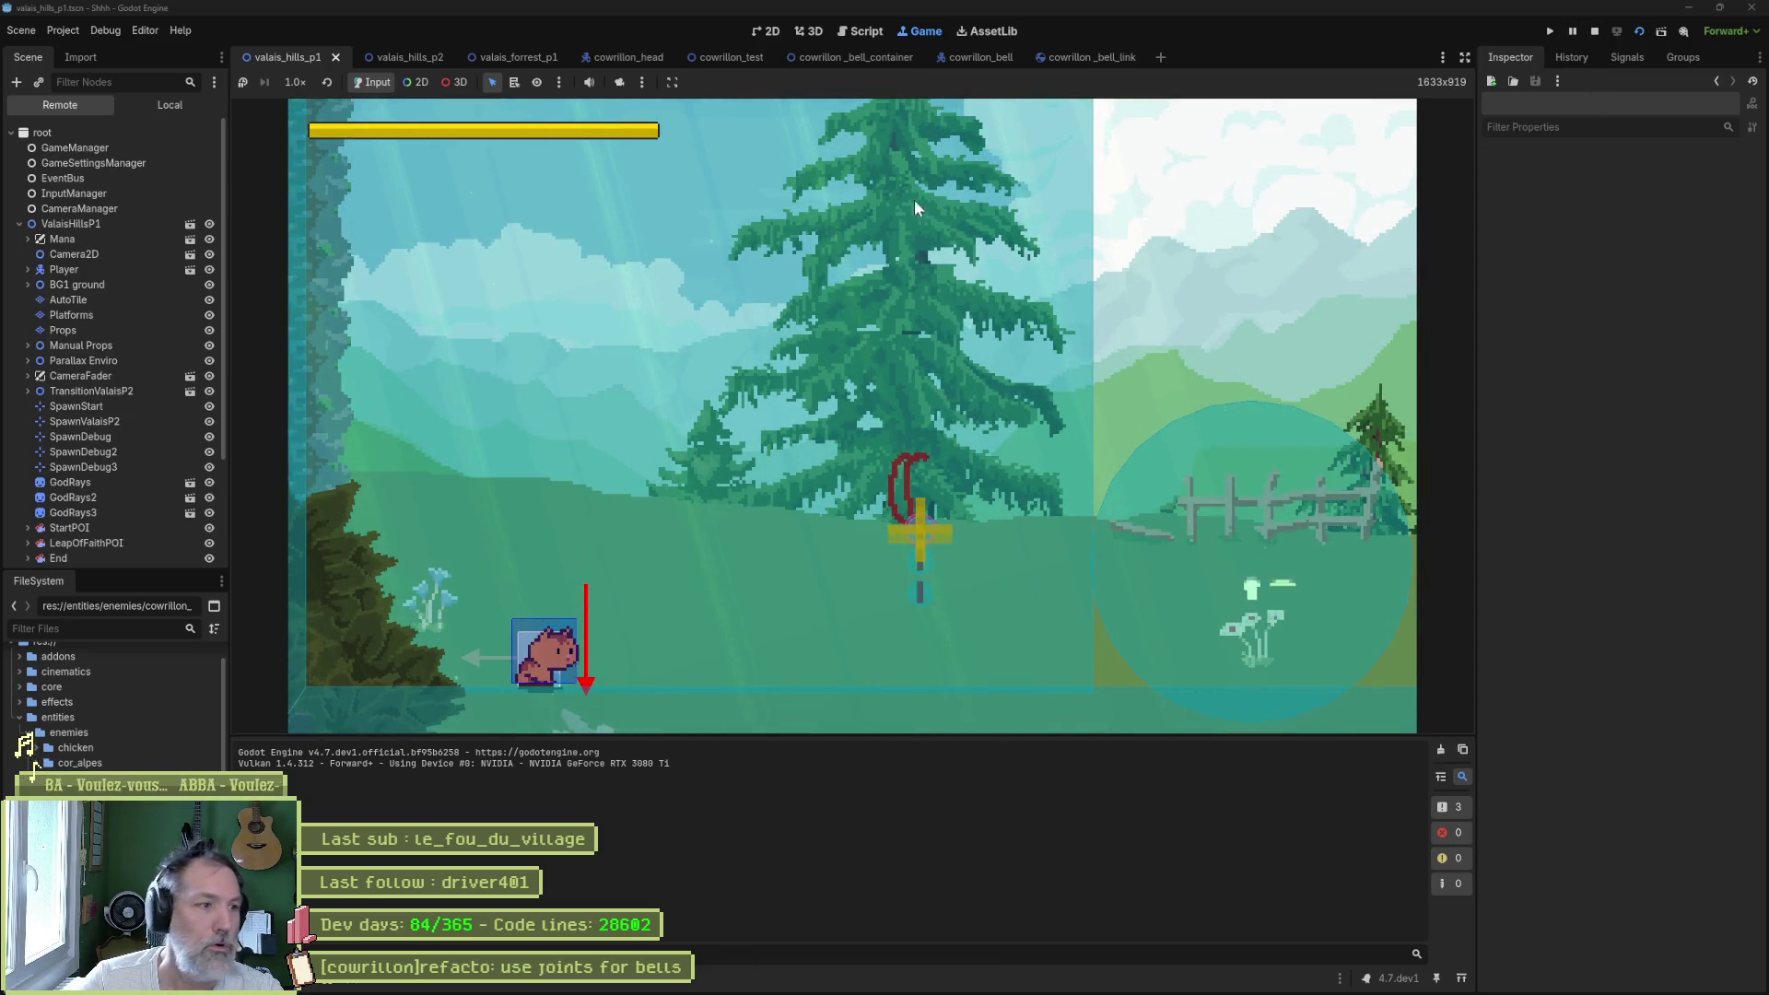
scroll(92, 415, down, 3)
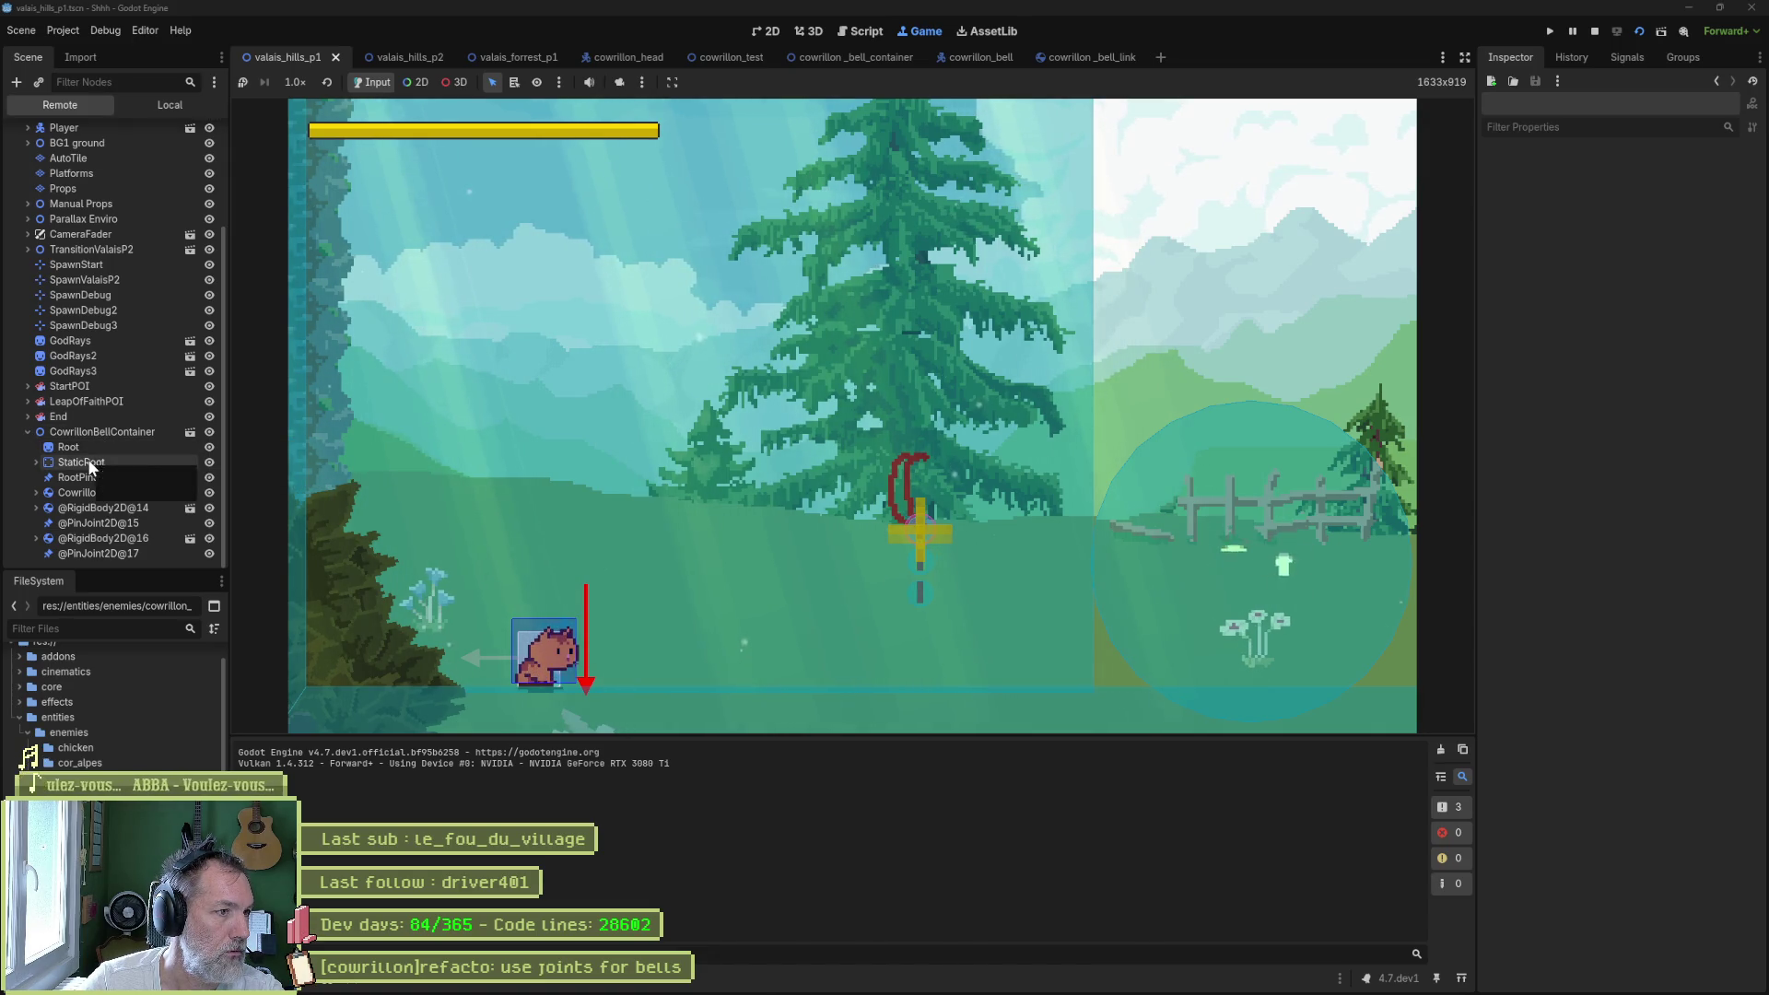
click(89, 465)
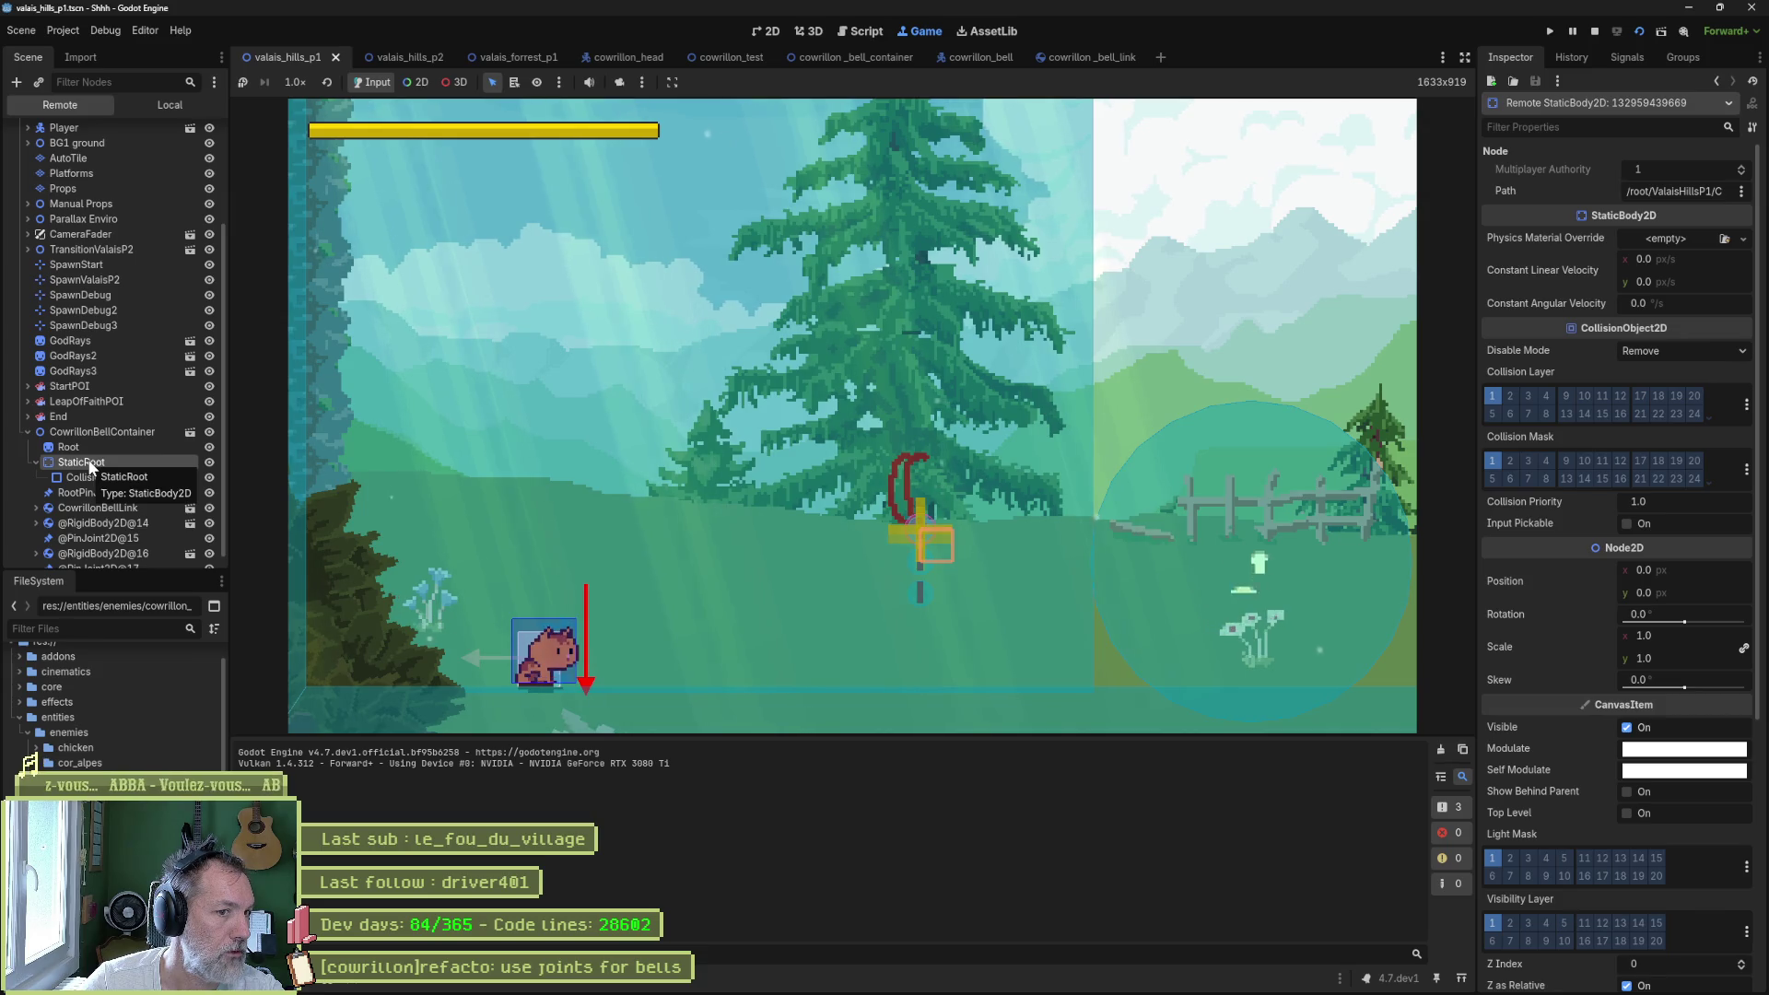
click(91, 493)
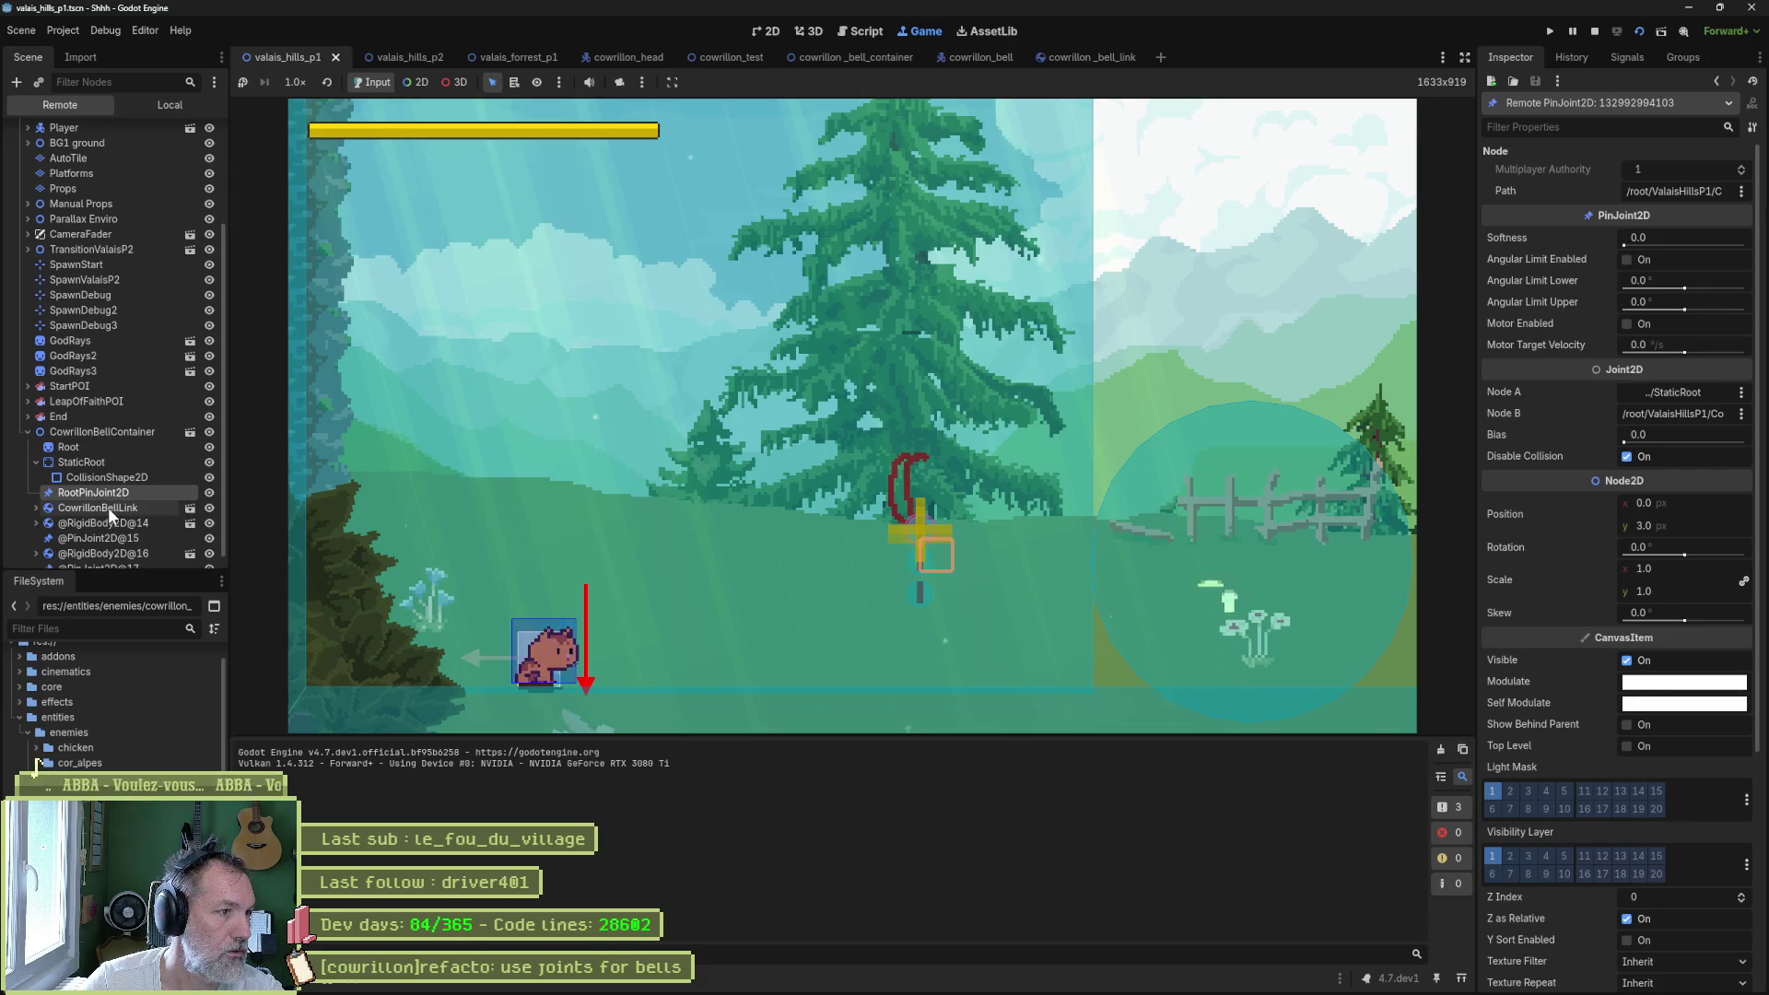
click(108, 507)
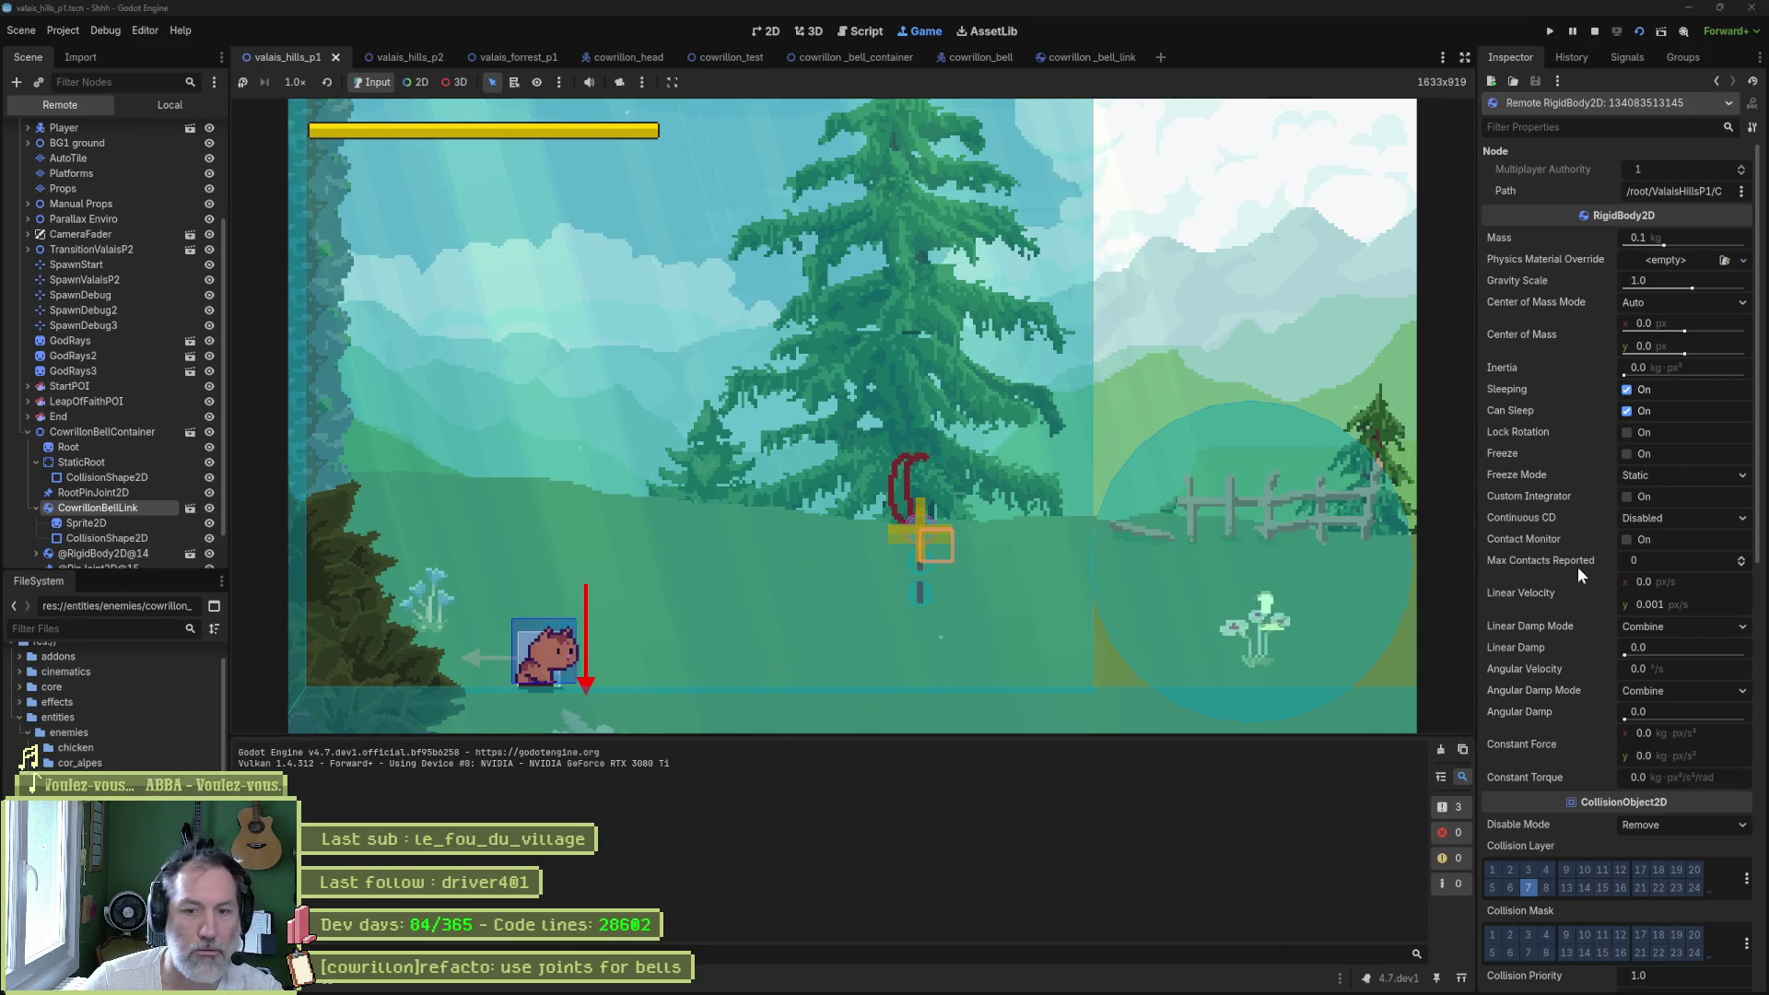
scroll(1645, 641, down, 10)
scroll(1571, 679, up, 8)
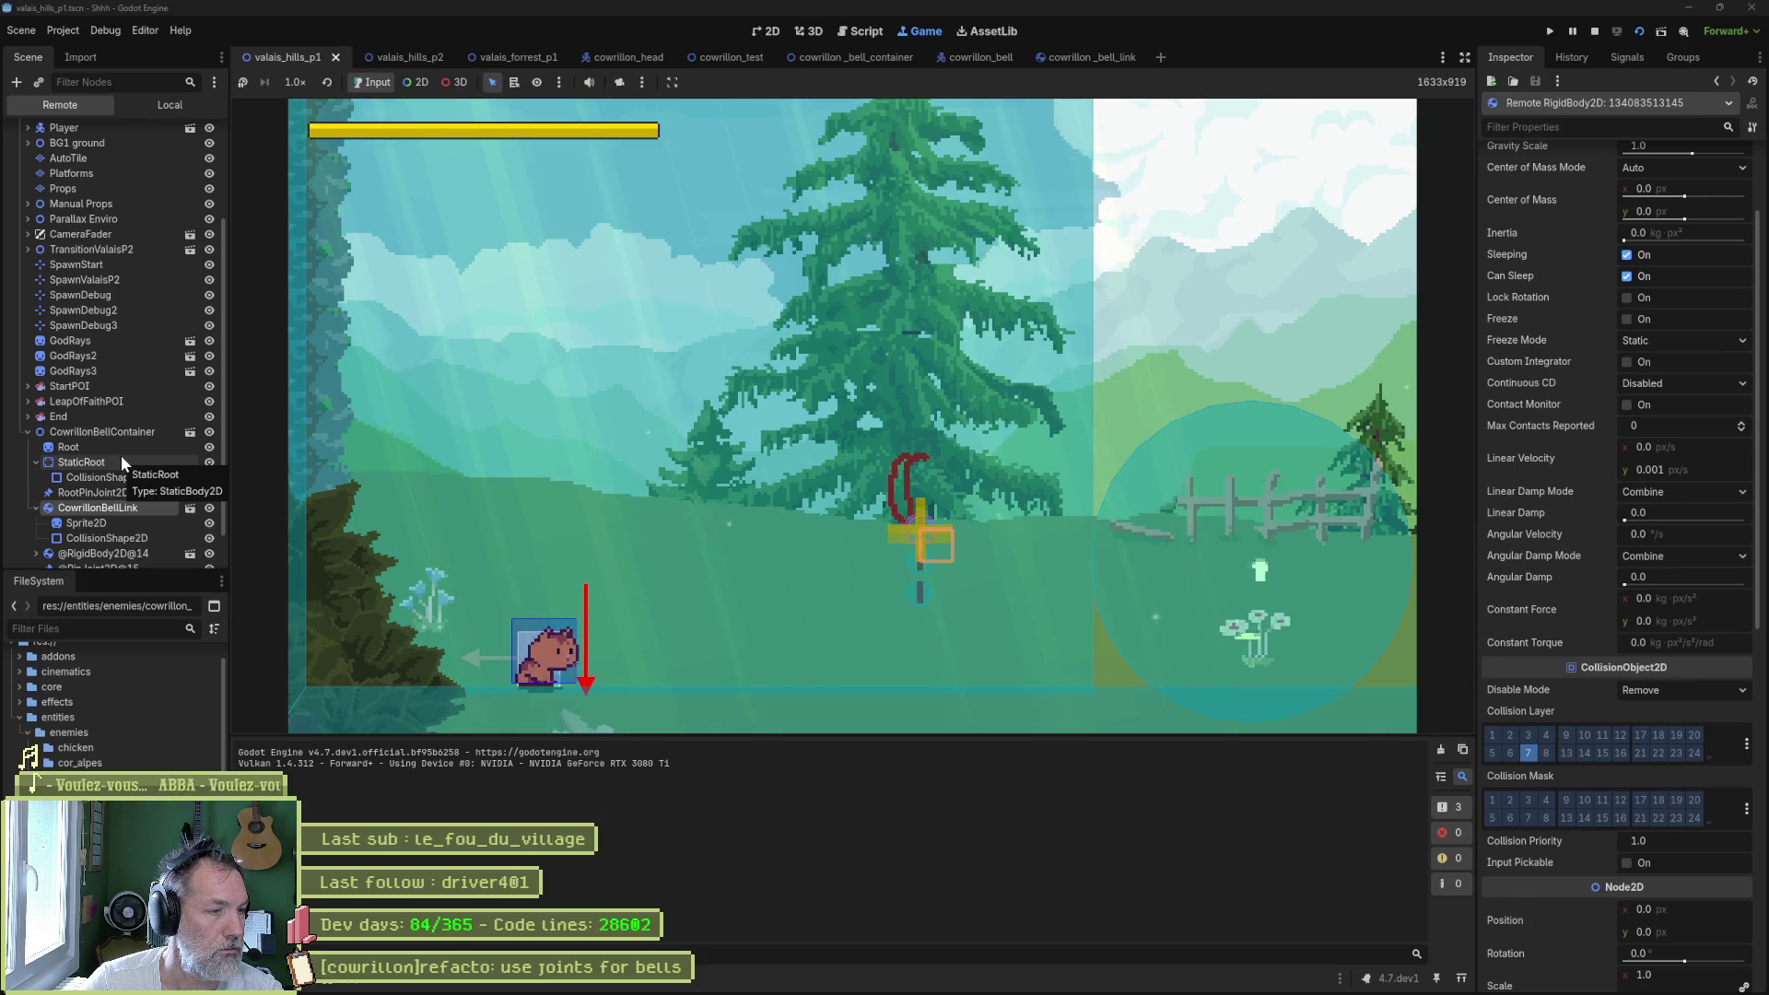
click(122, 460)
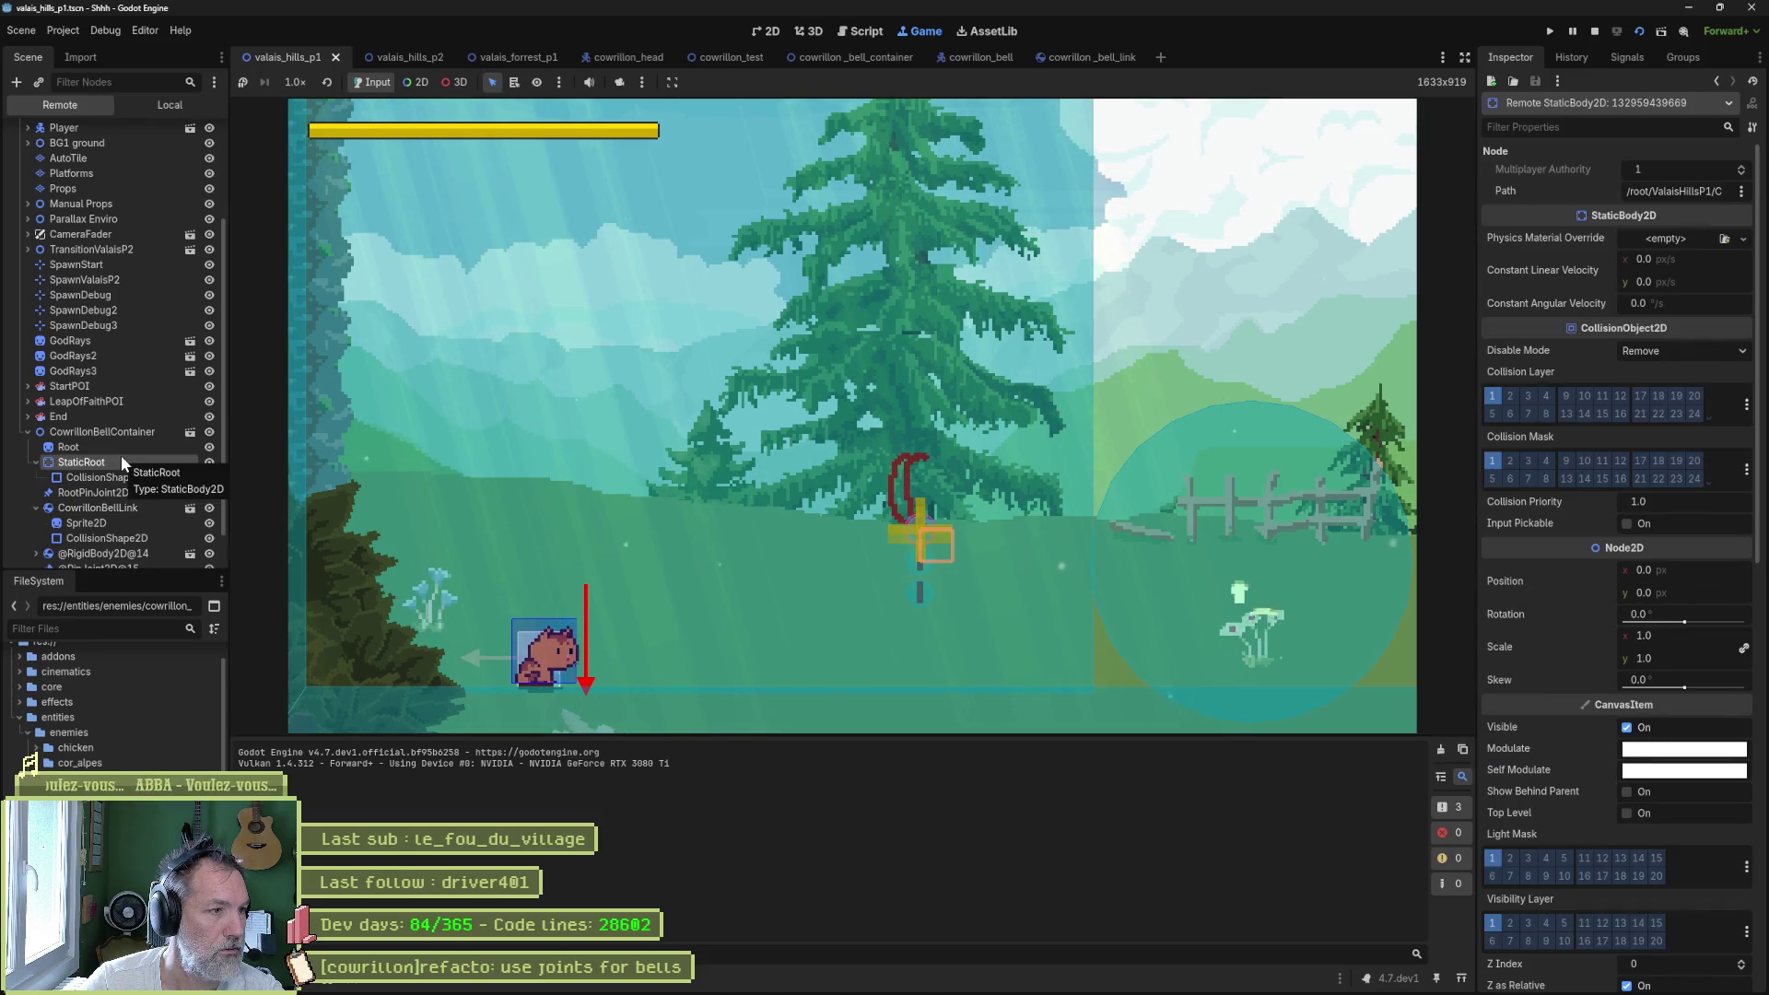
key(F8)
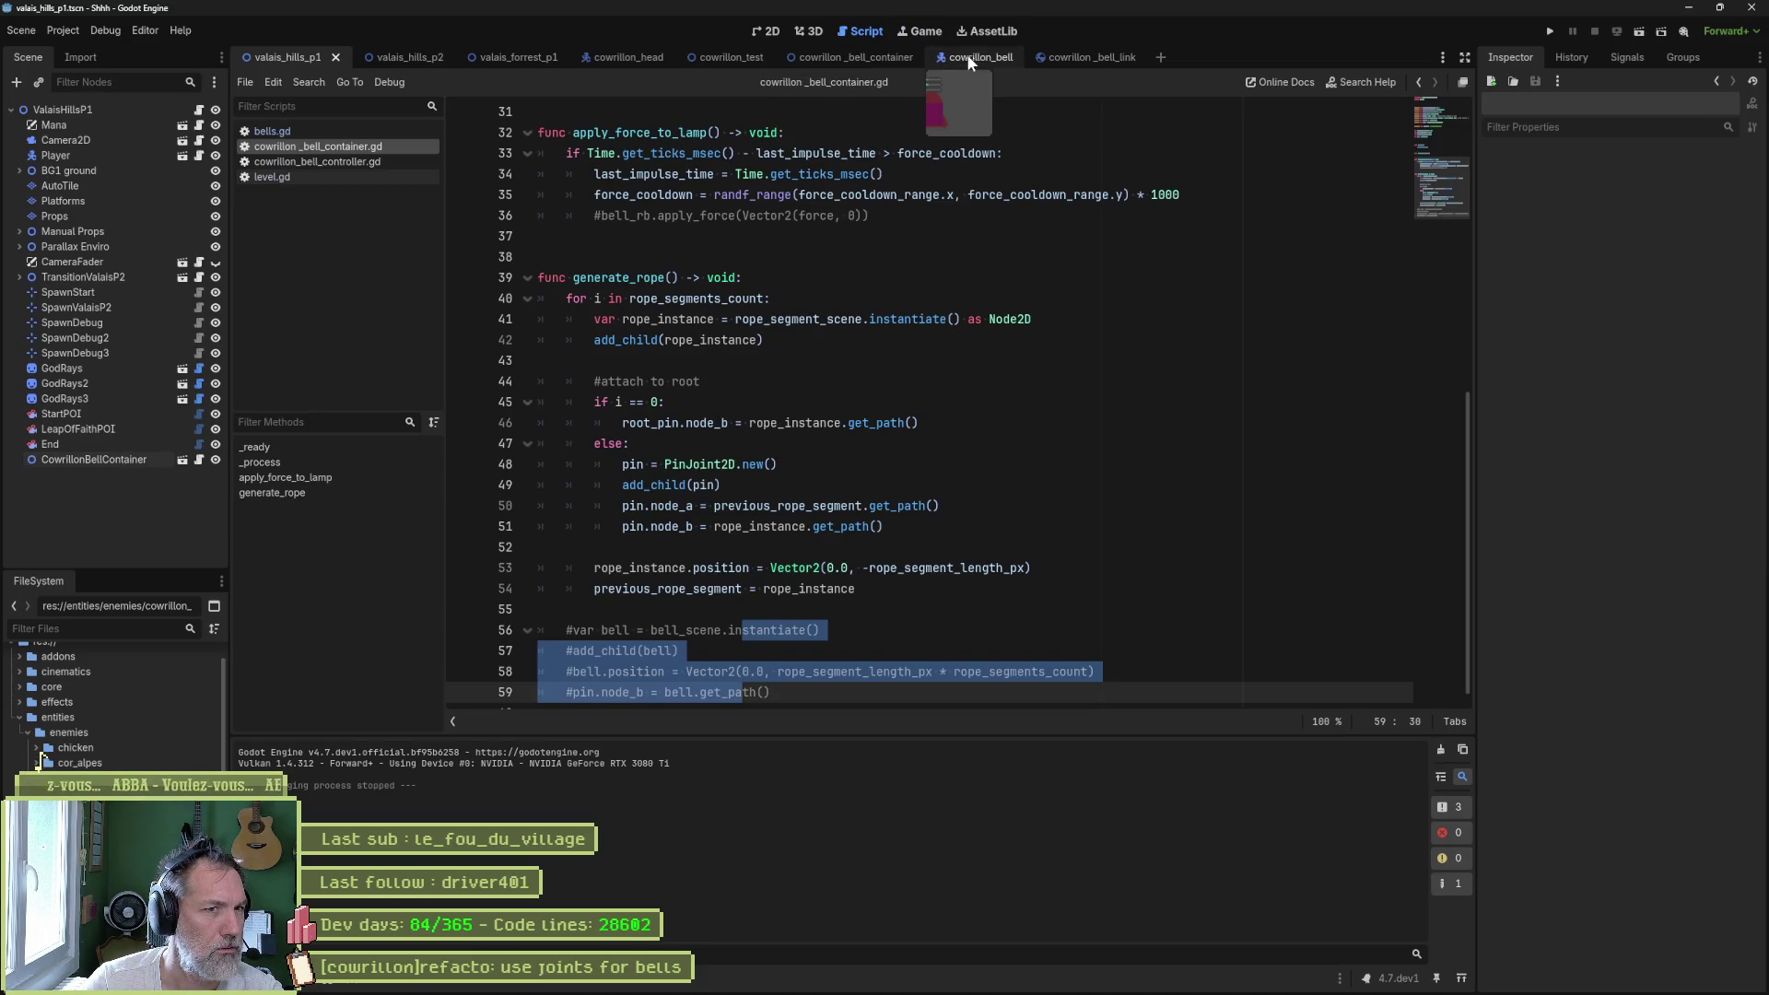
- Open the cowrillon_bell_container scene in the 2D view and select RootPinJoint2D
click(857, 57)
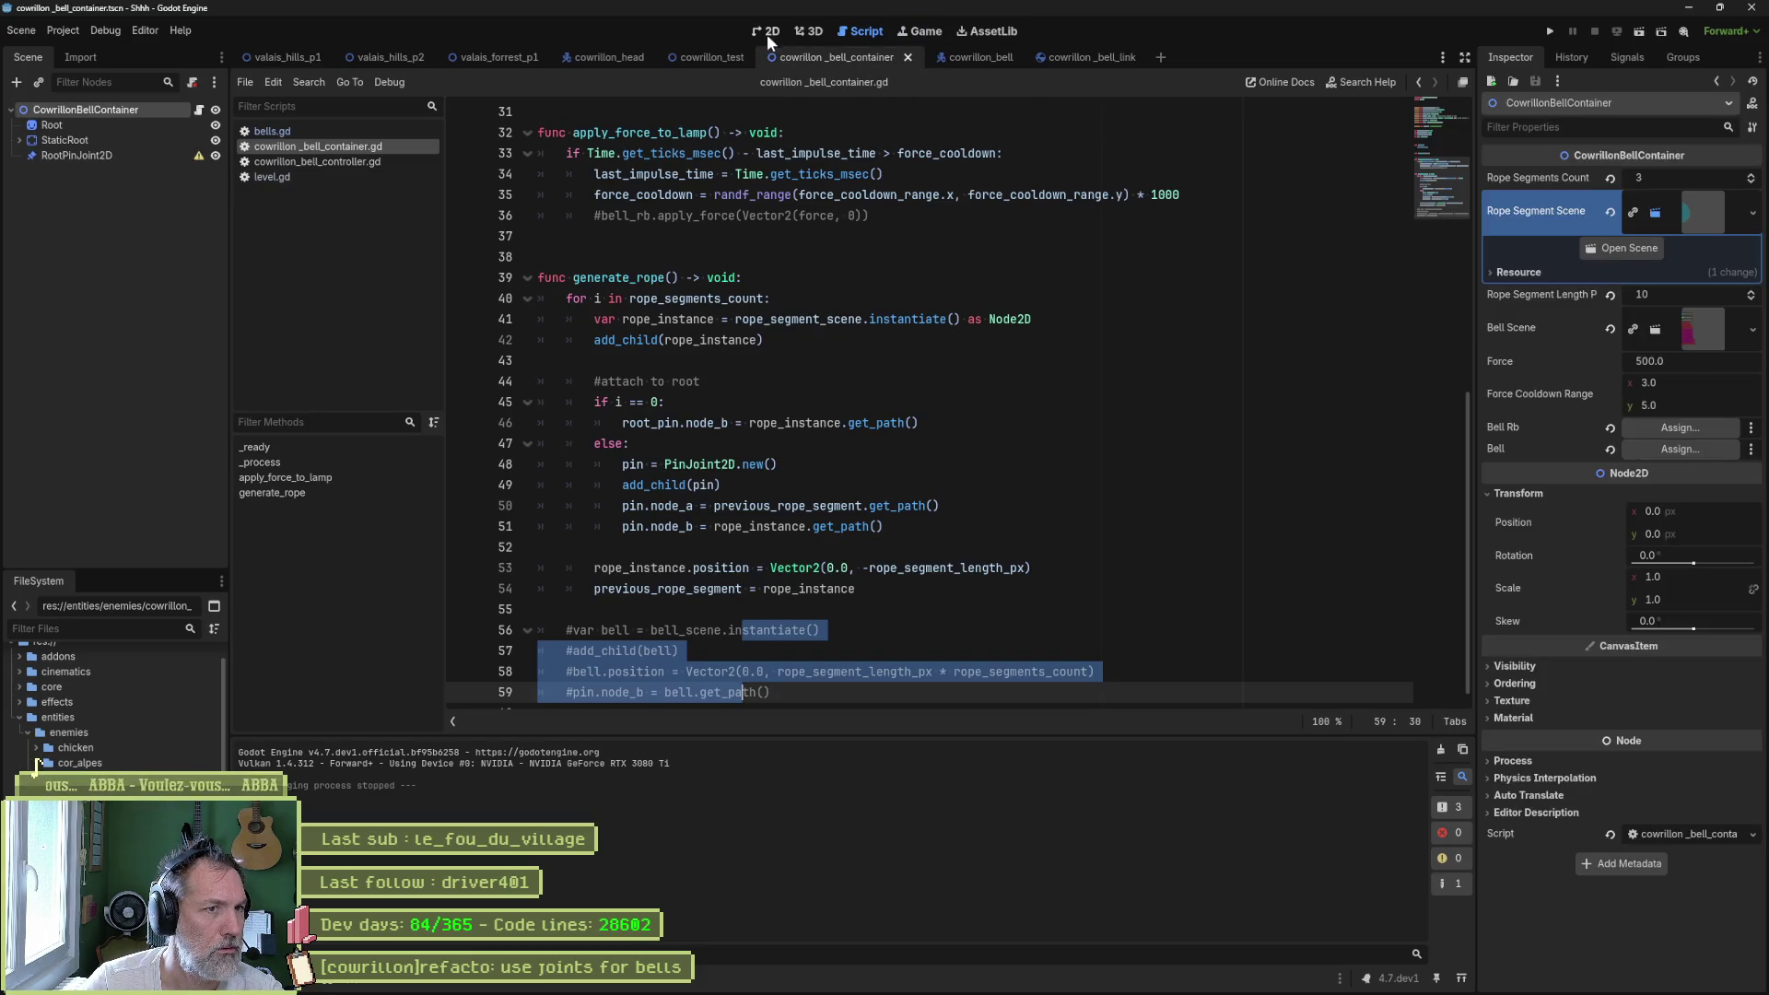
click(767, 36)
scroll(960, 181, up, 1)
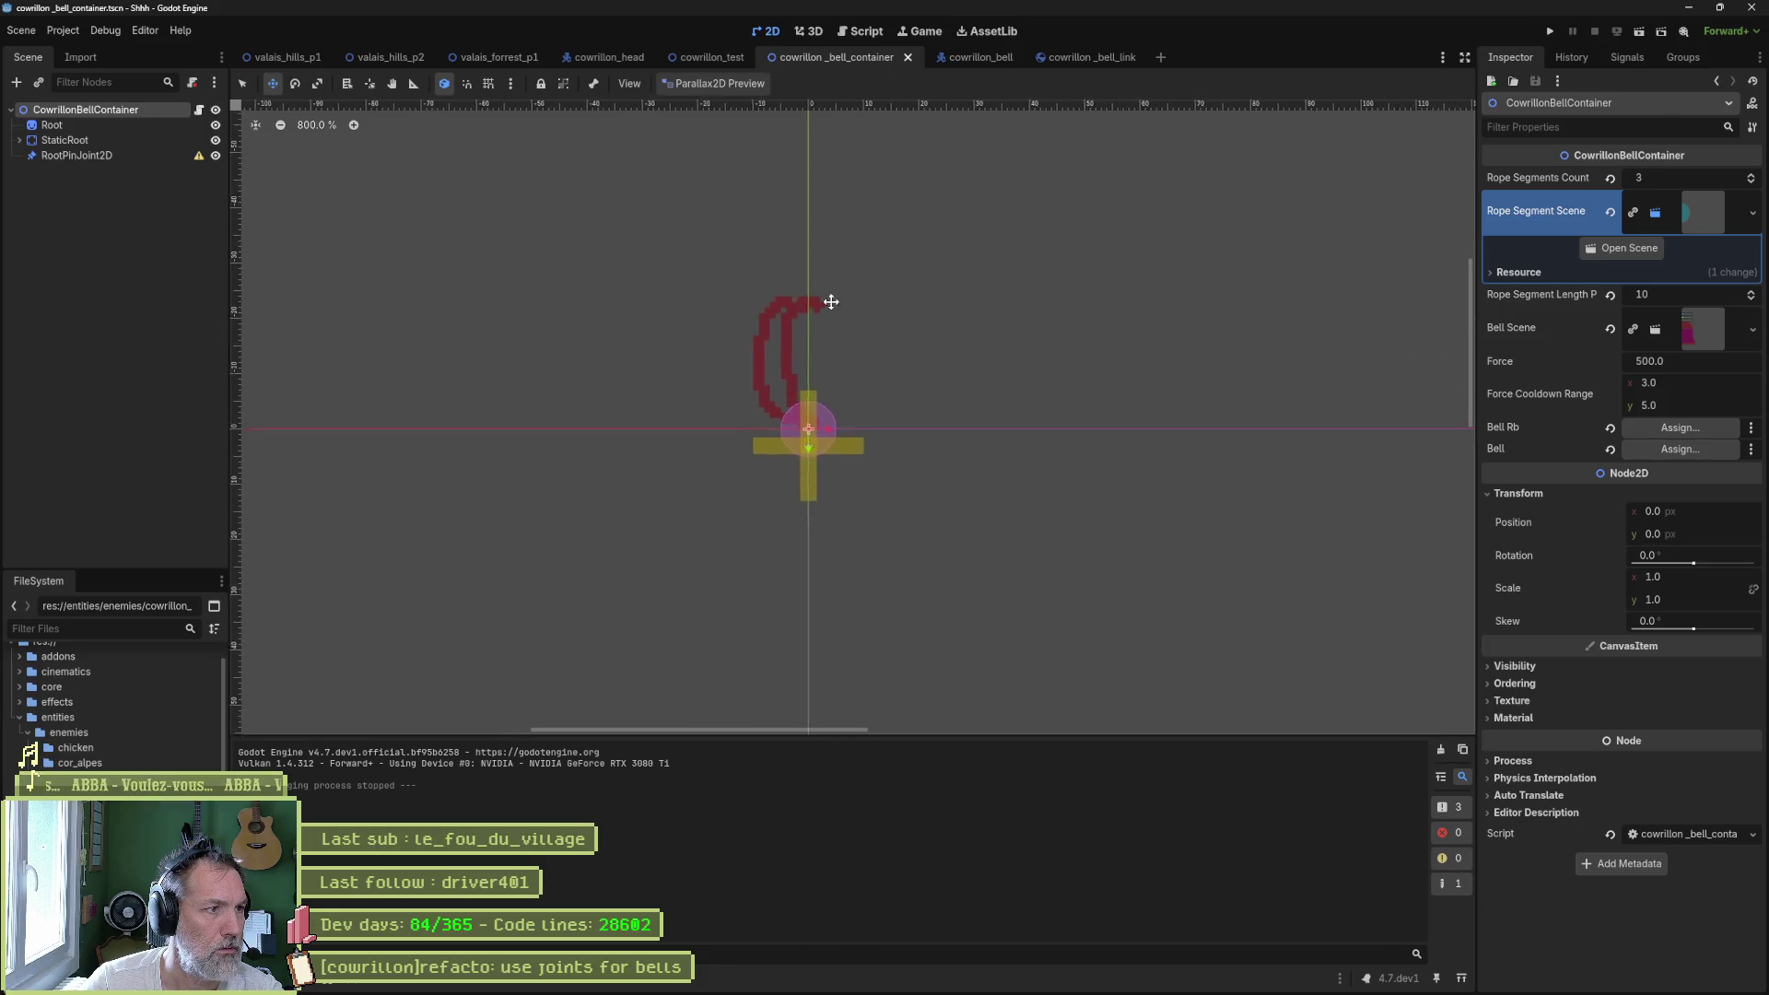
click(109, 155)
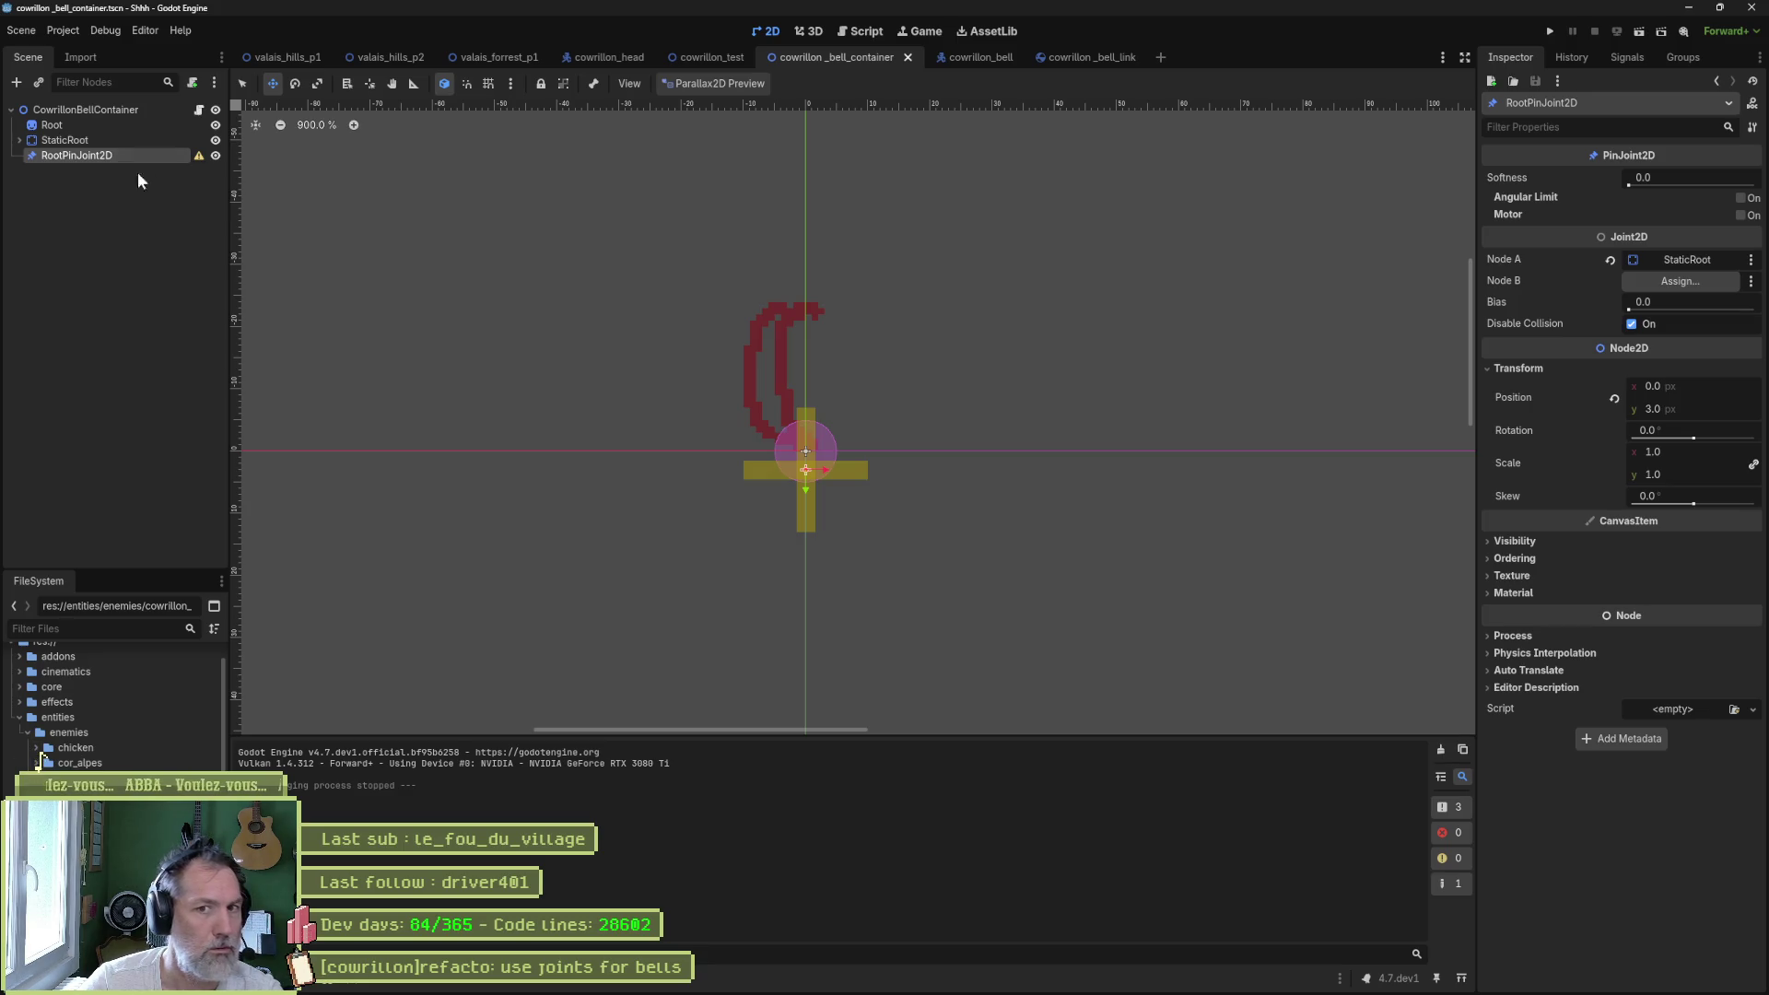
- Move RootPinJoint2D back to position 0,0 and run the scene to test the rope
scroll(849, 442, up, 4)
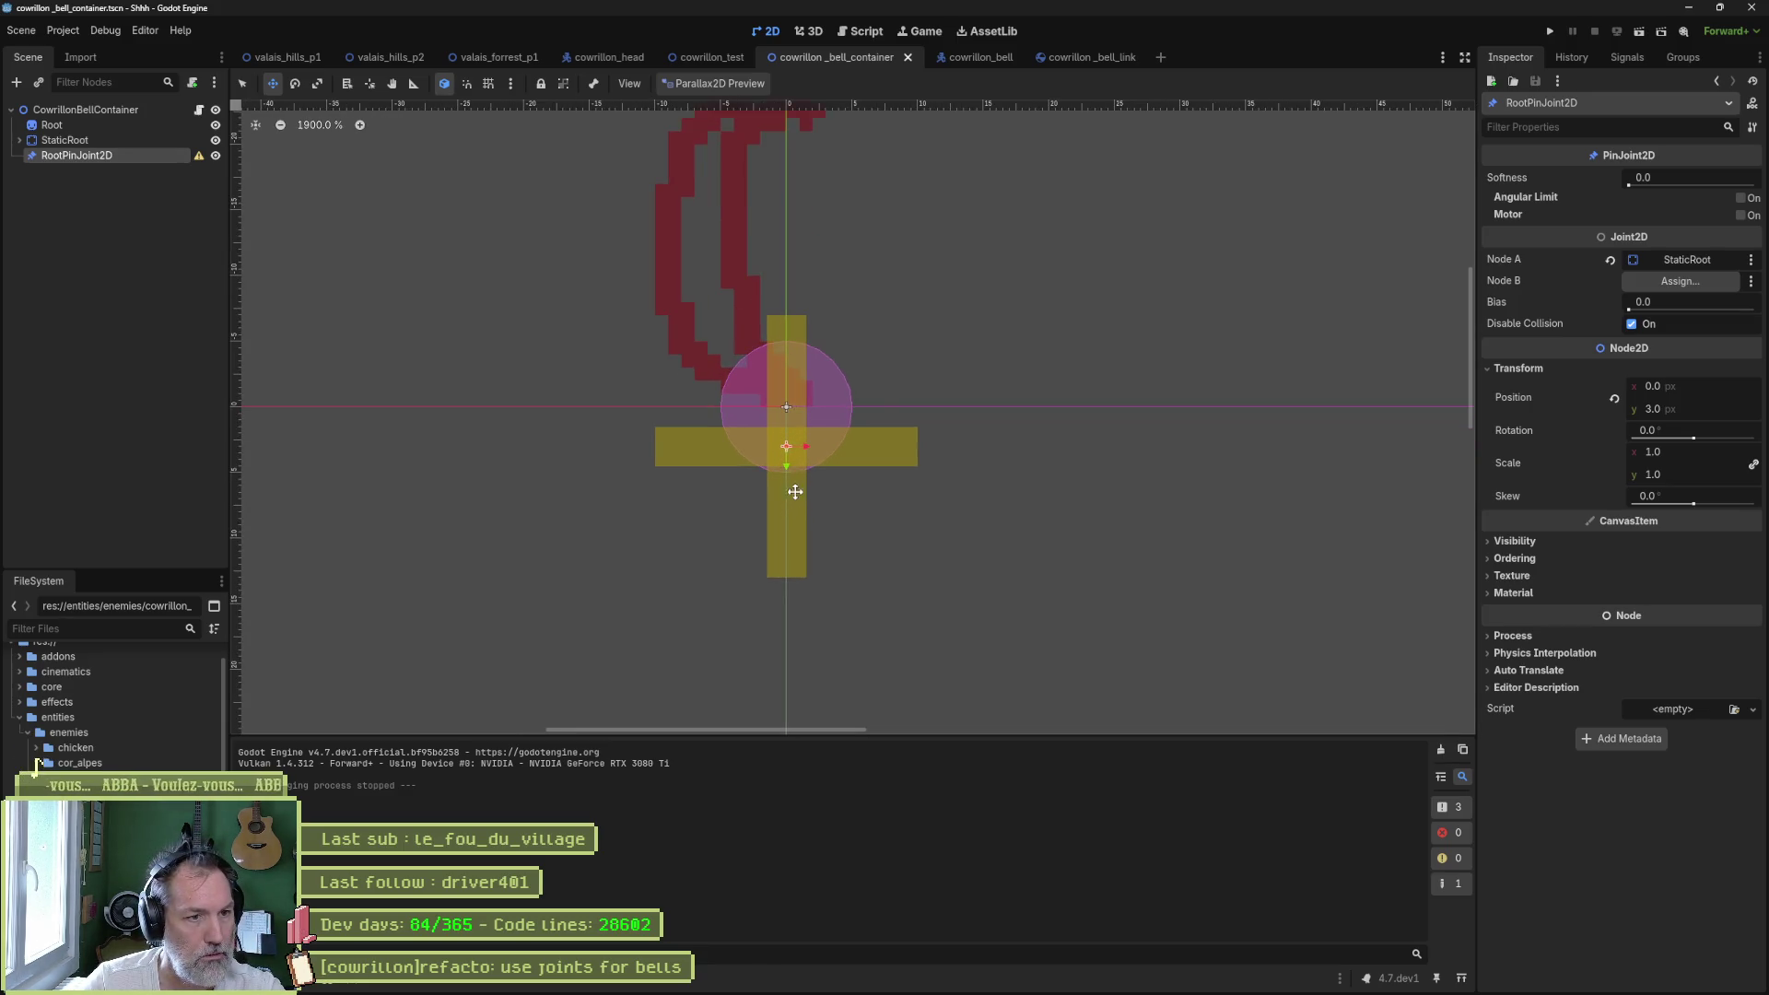
mouse_move(788, 463)
mouse_down()
mouse_move(778, 544)
mouse_move(788, 494)
mouse_up()
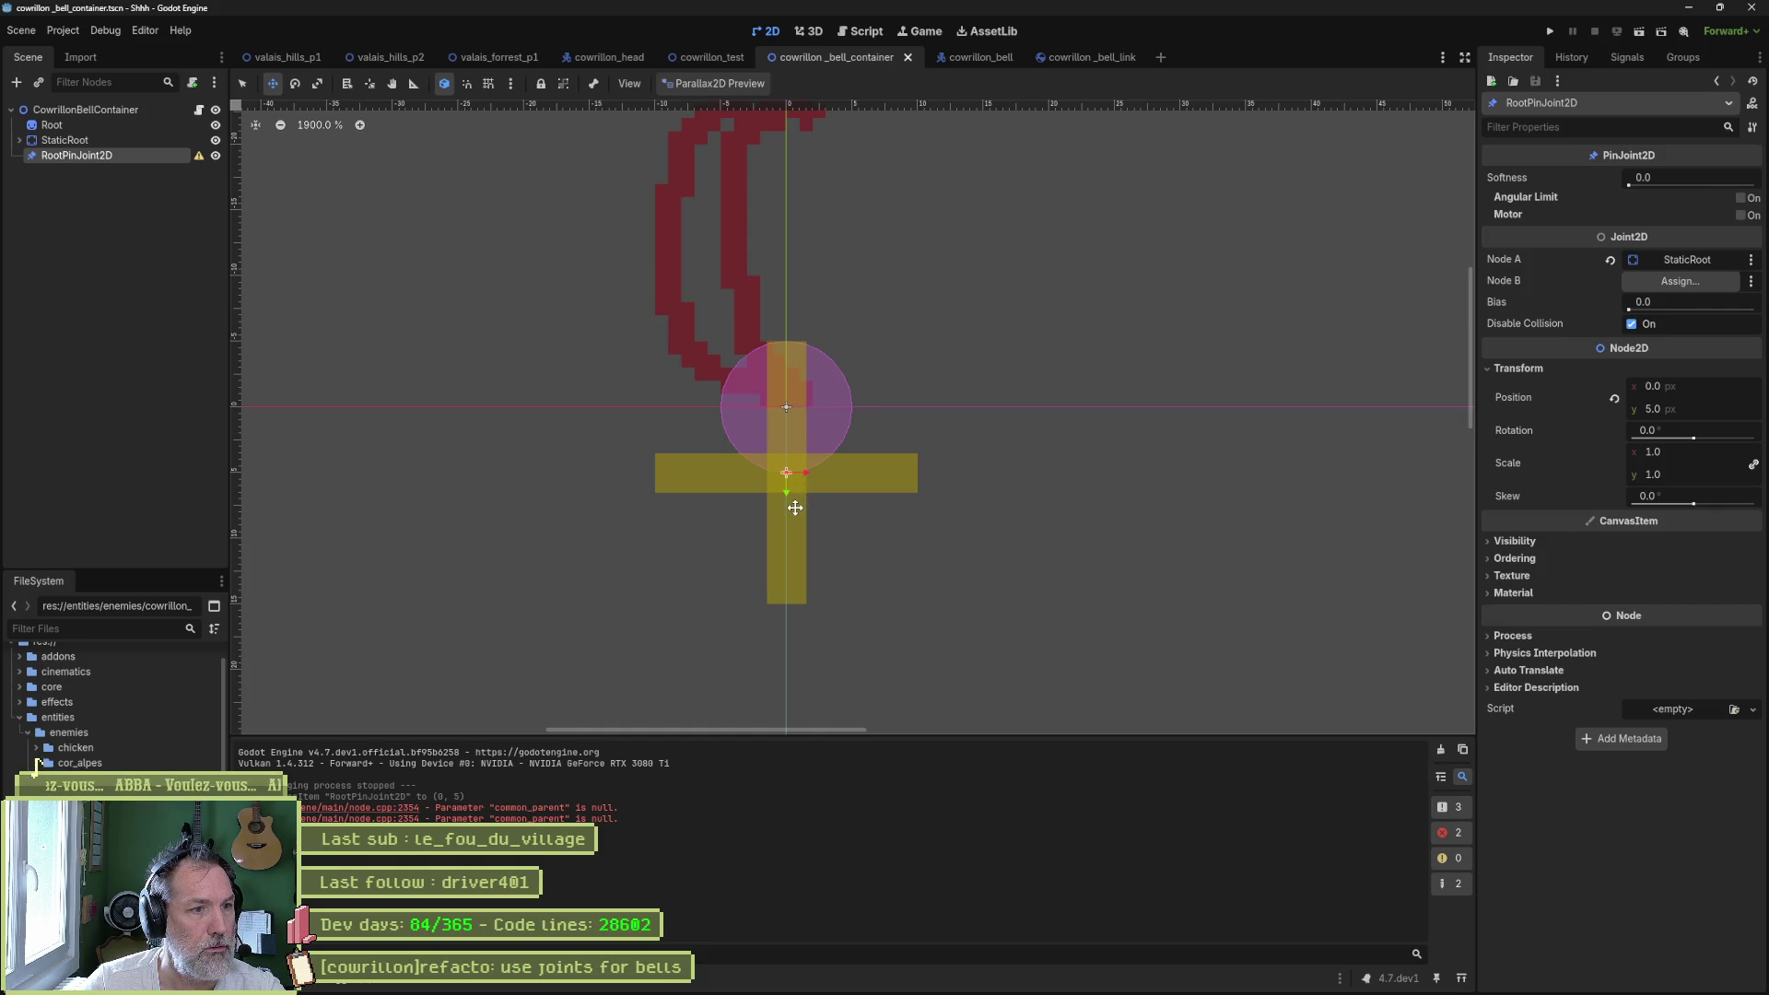
drag(788, 489, 791, 426)
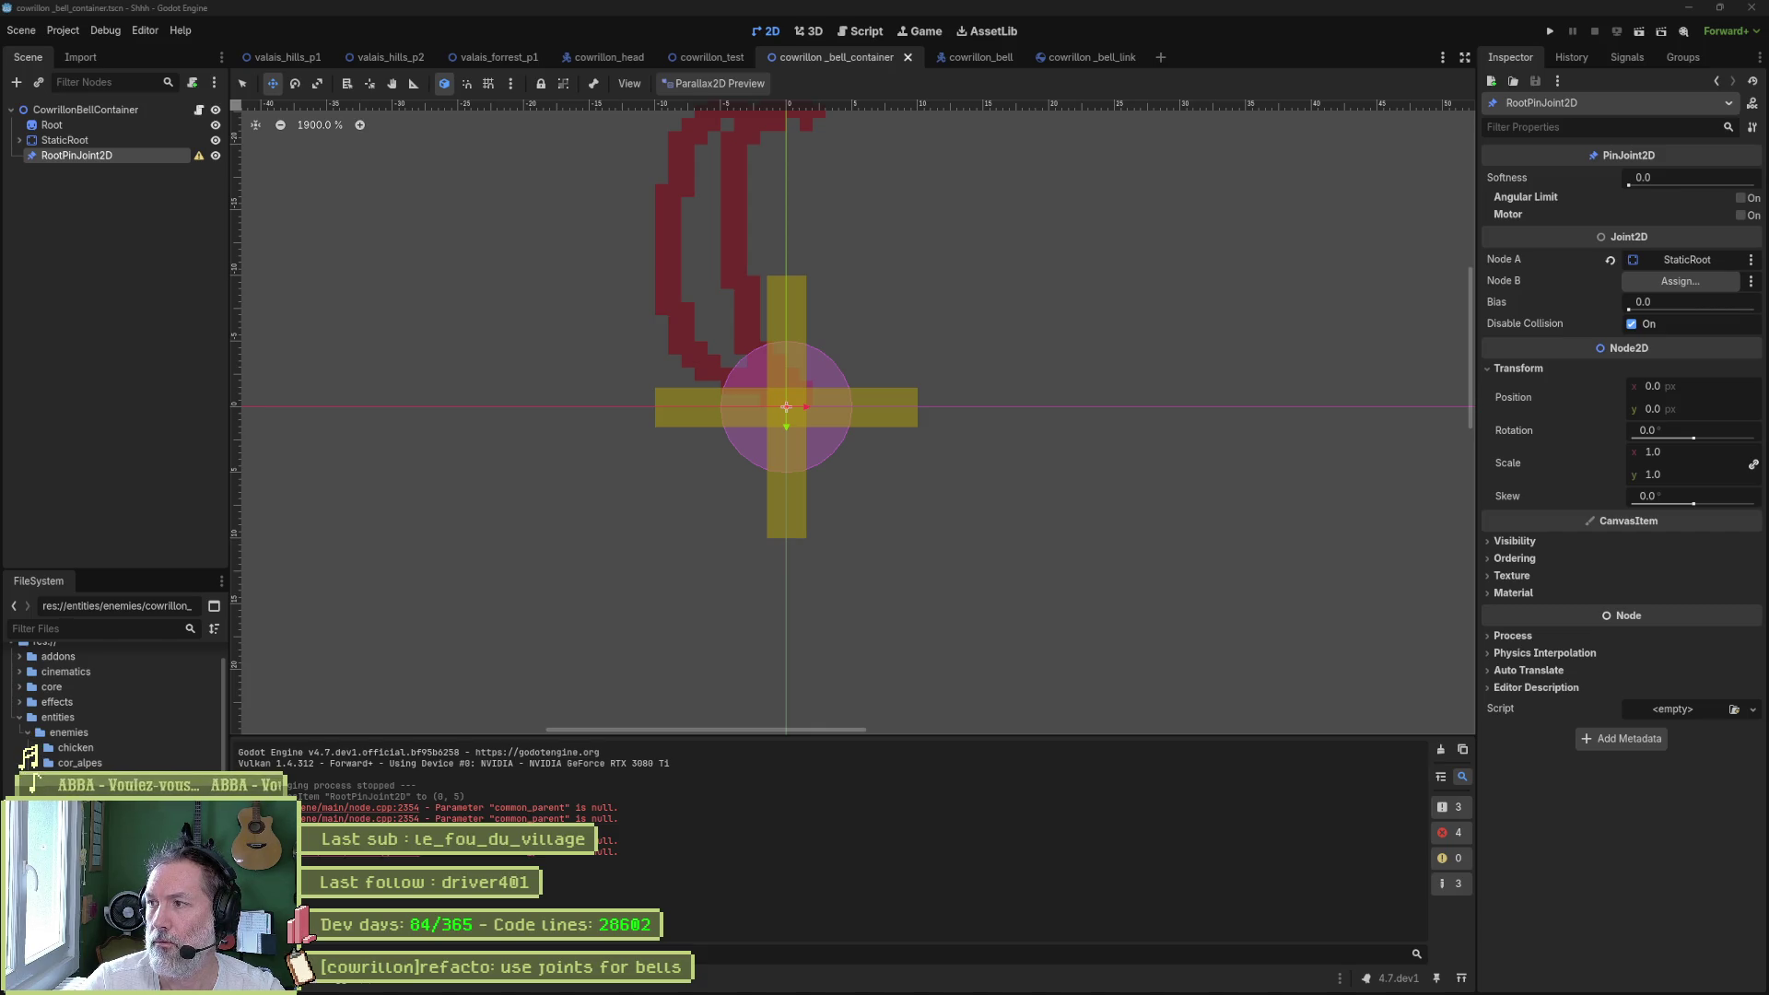
click(114, 136)
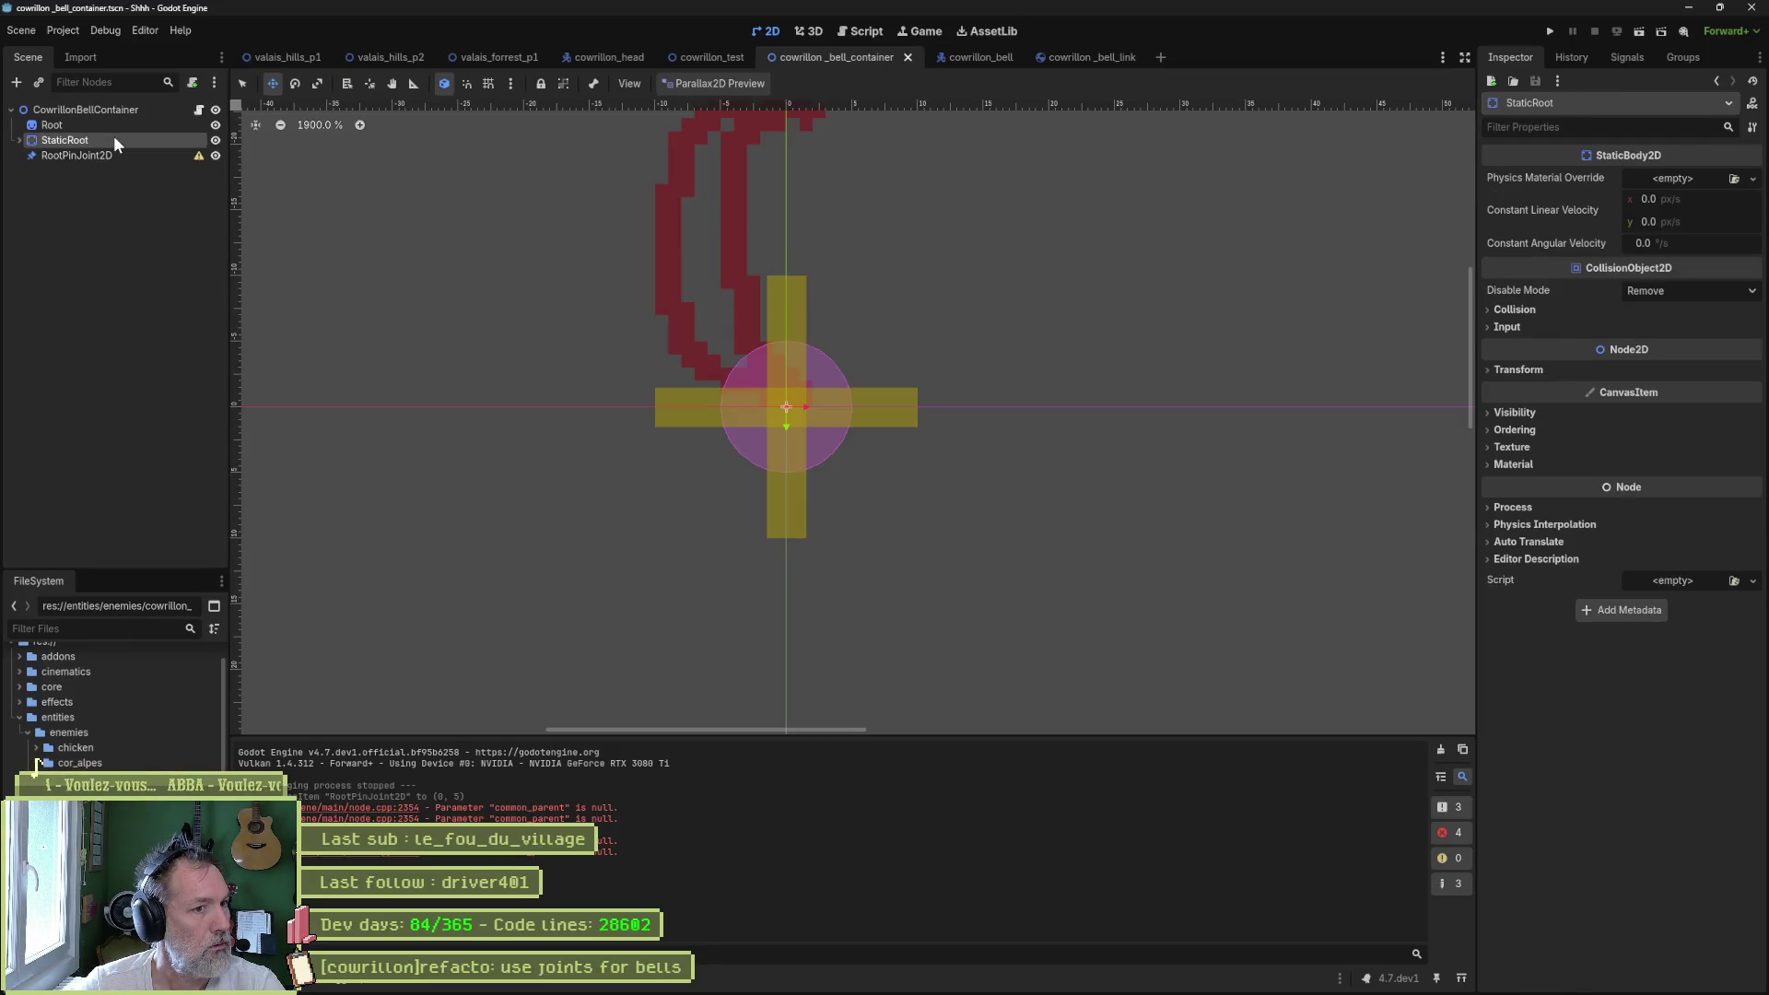
click(115, 155)
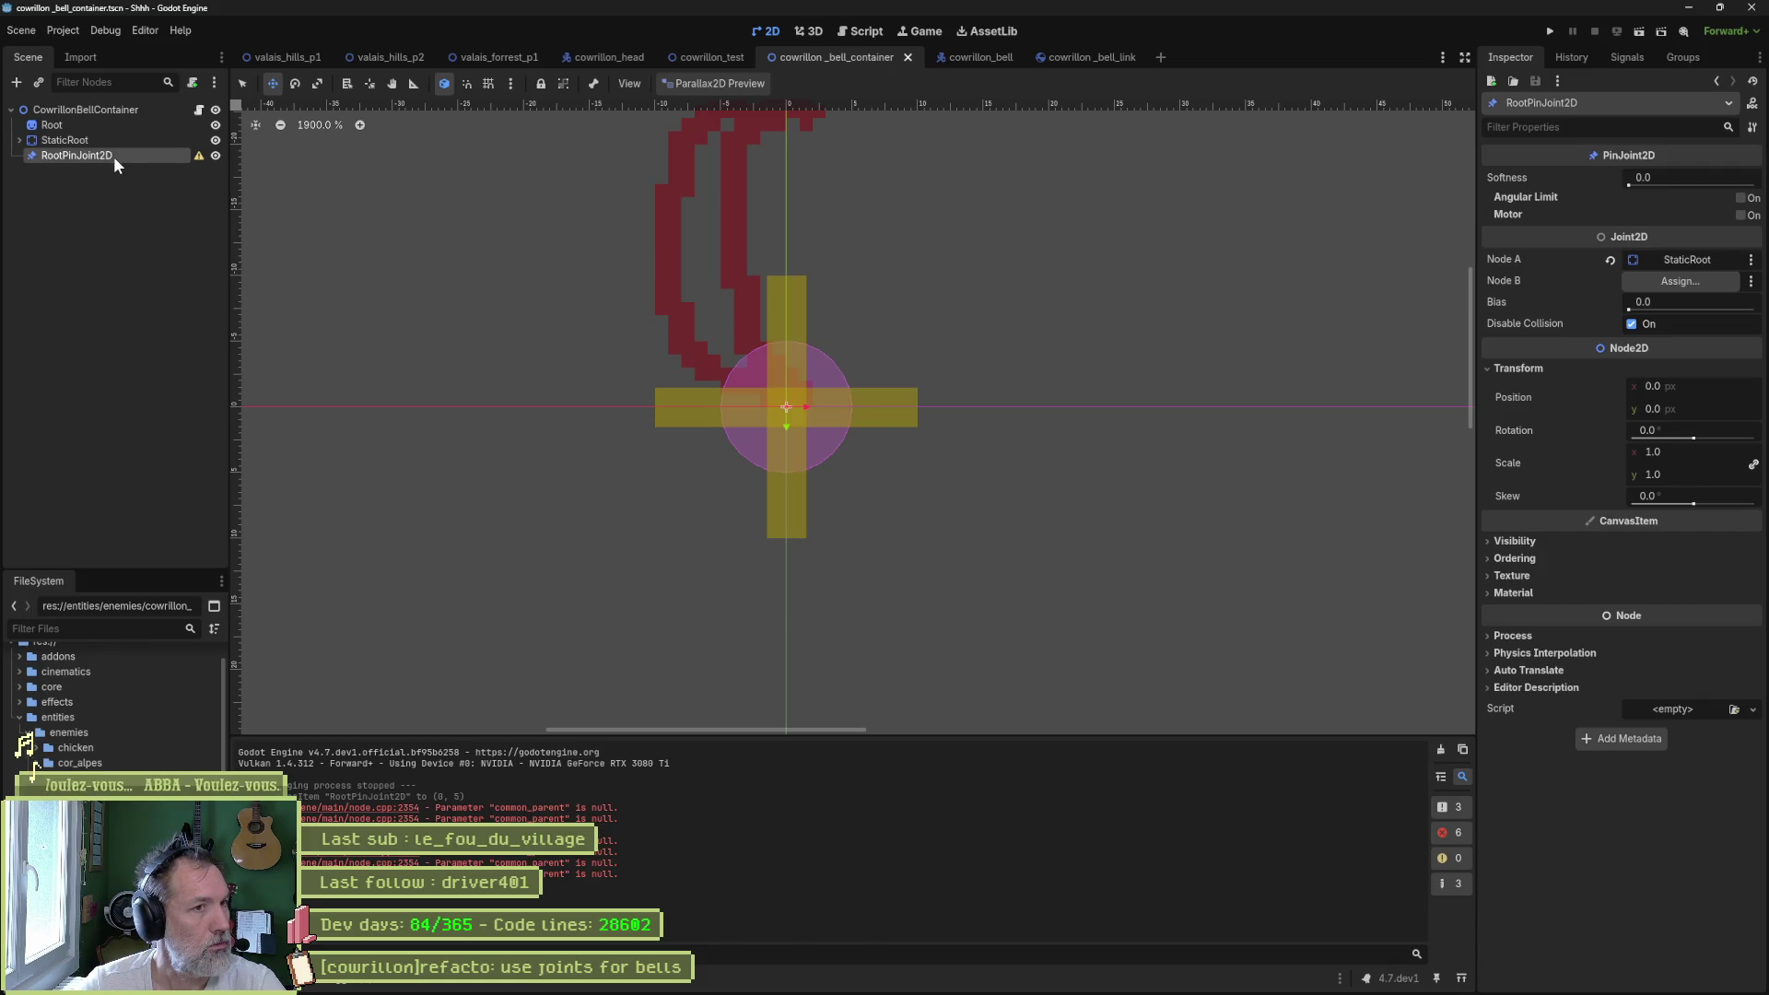
key(F5)
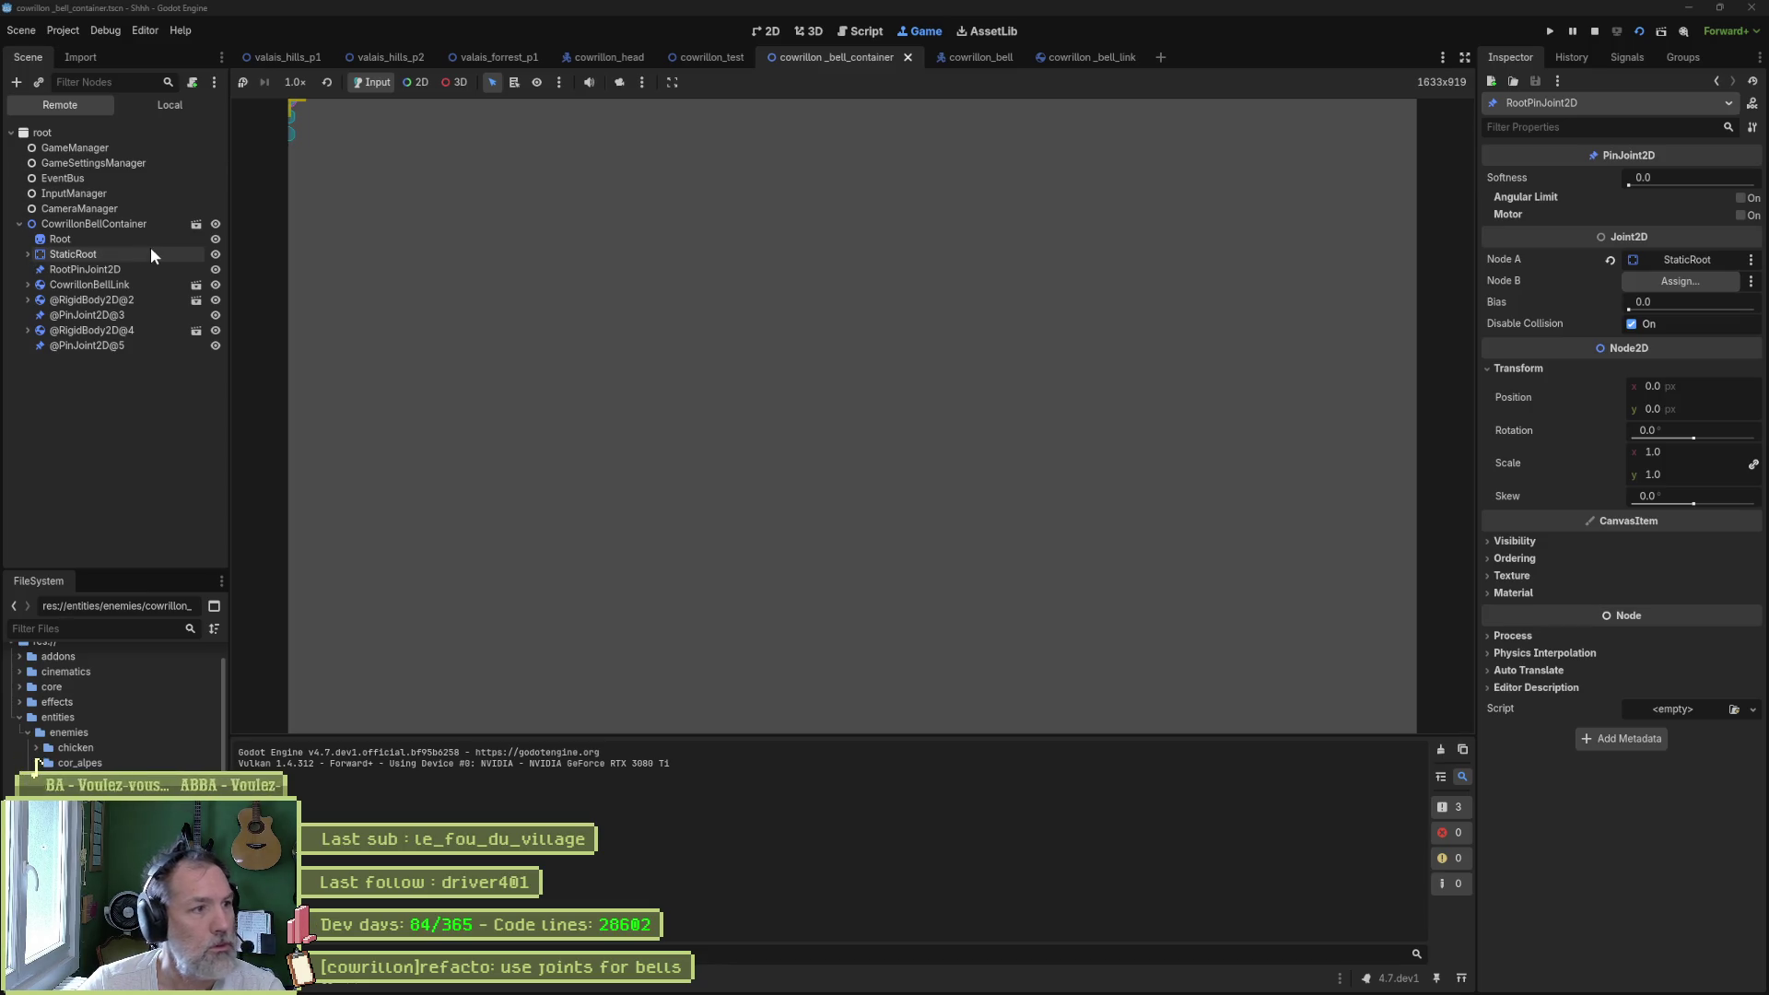
- Inspect the live RootPinJoint2D and first CowrillonBellLink, then stop the test run
click(132, 267)
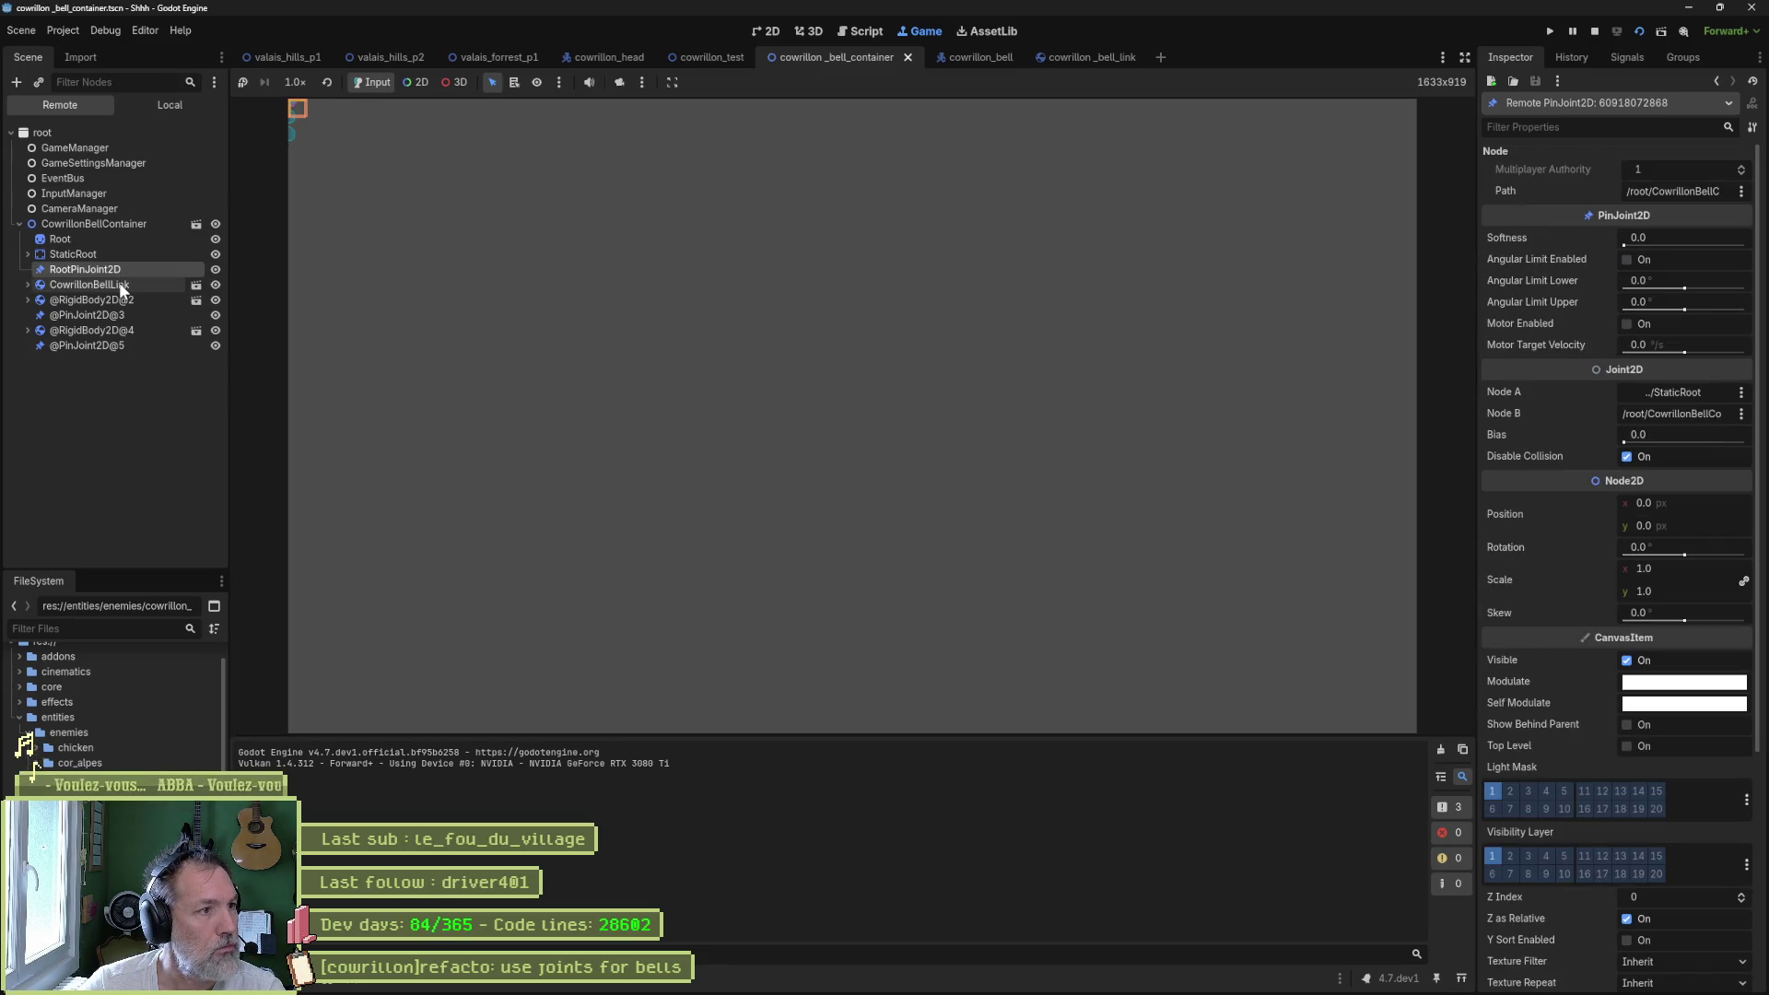
click(119, 282)
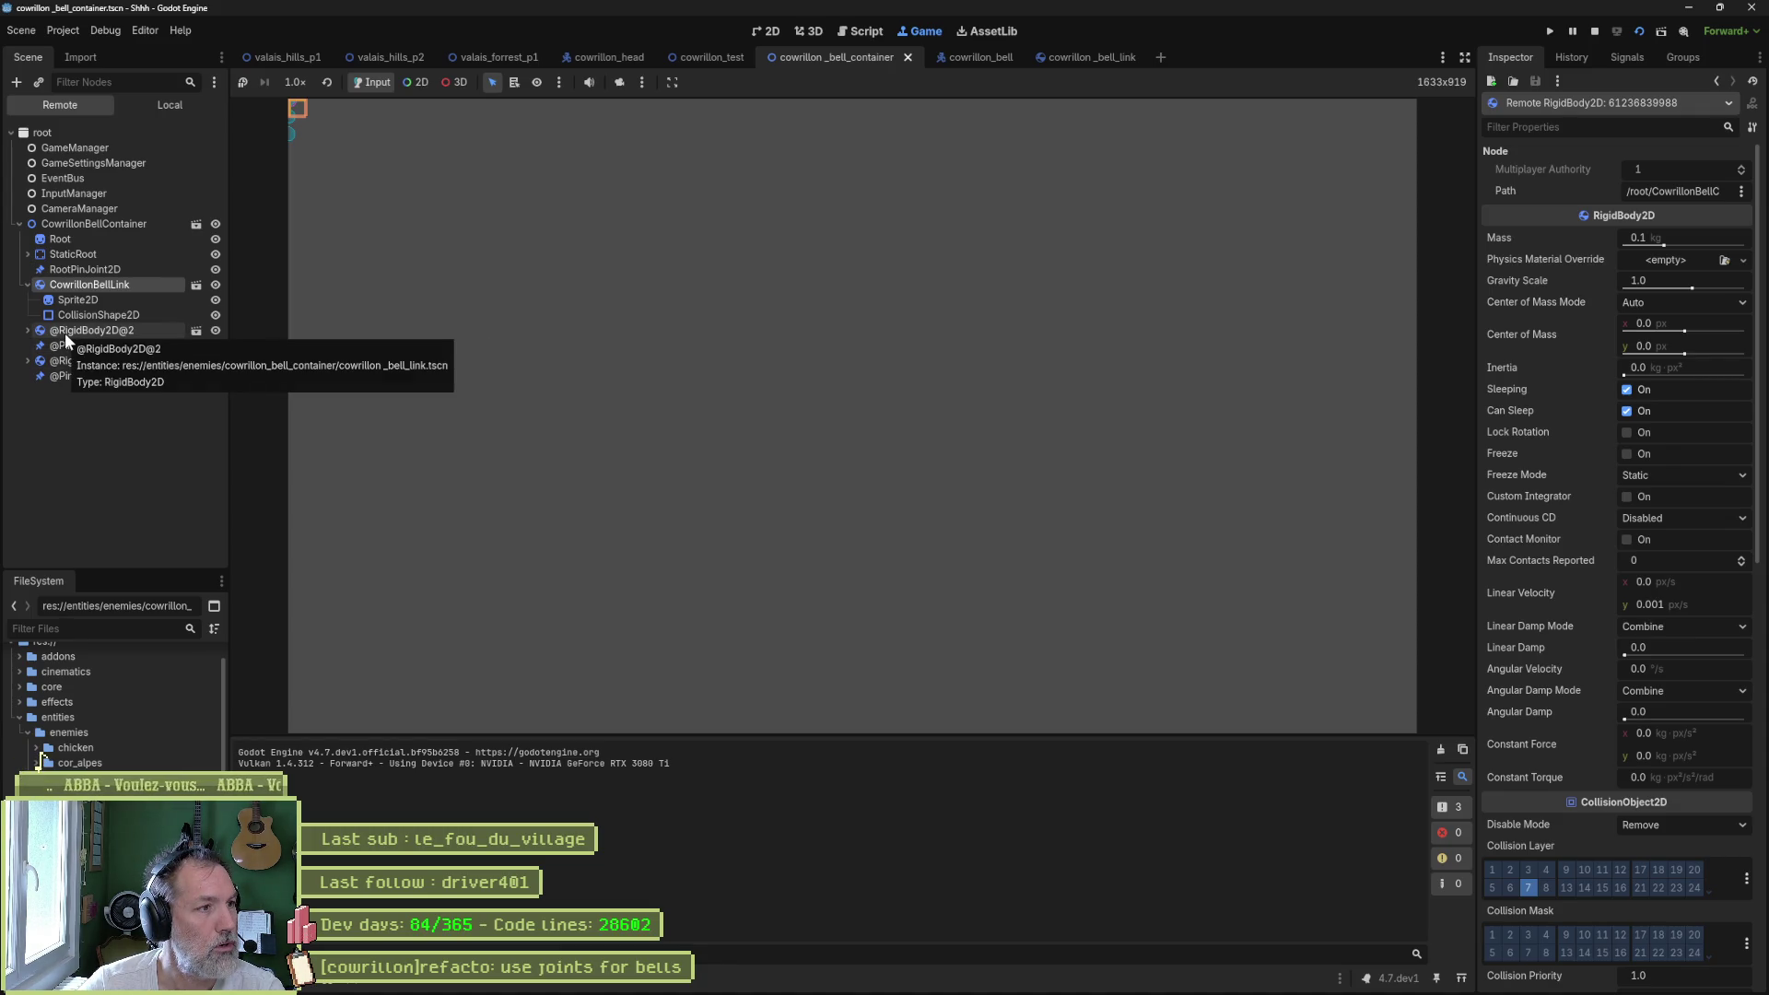
key(F8)
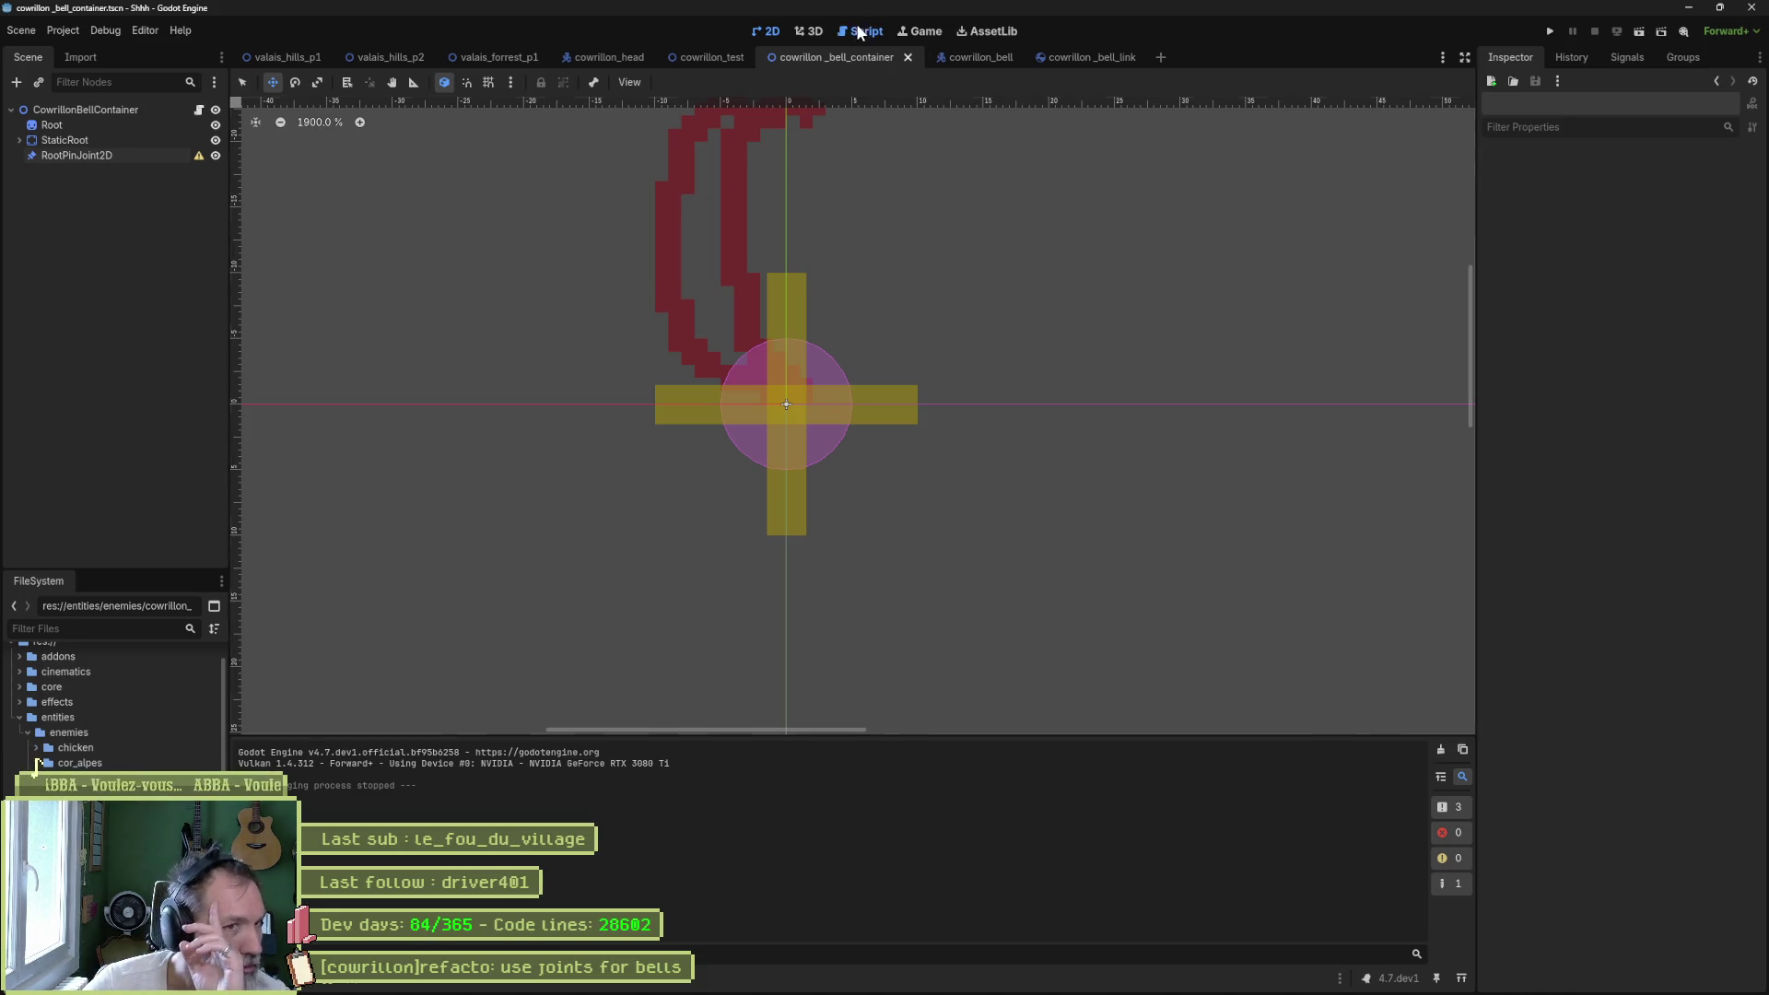
- Review generate_rope in cowrillon_bell_container.gd, highlighting rope_instance uses and selecting the commented bell lines
click(857, 33)
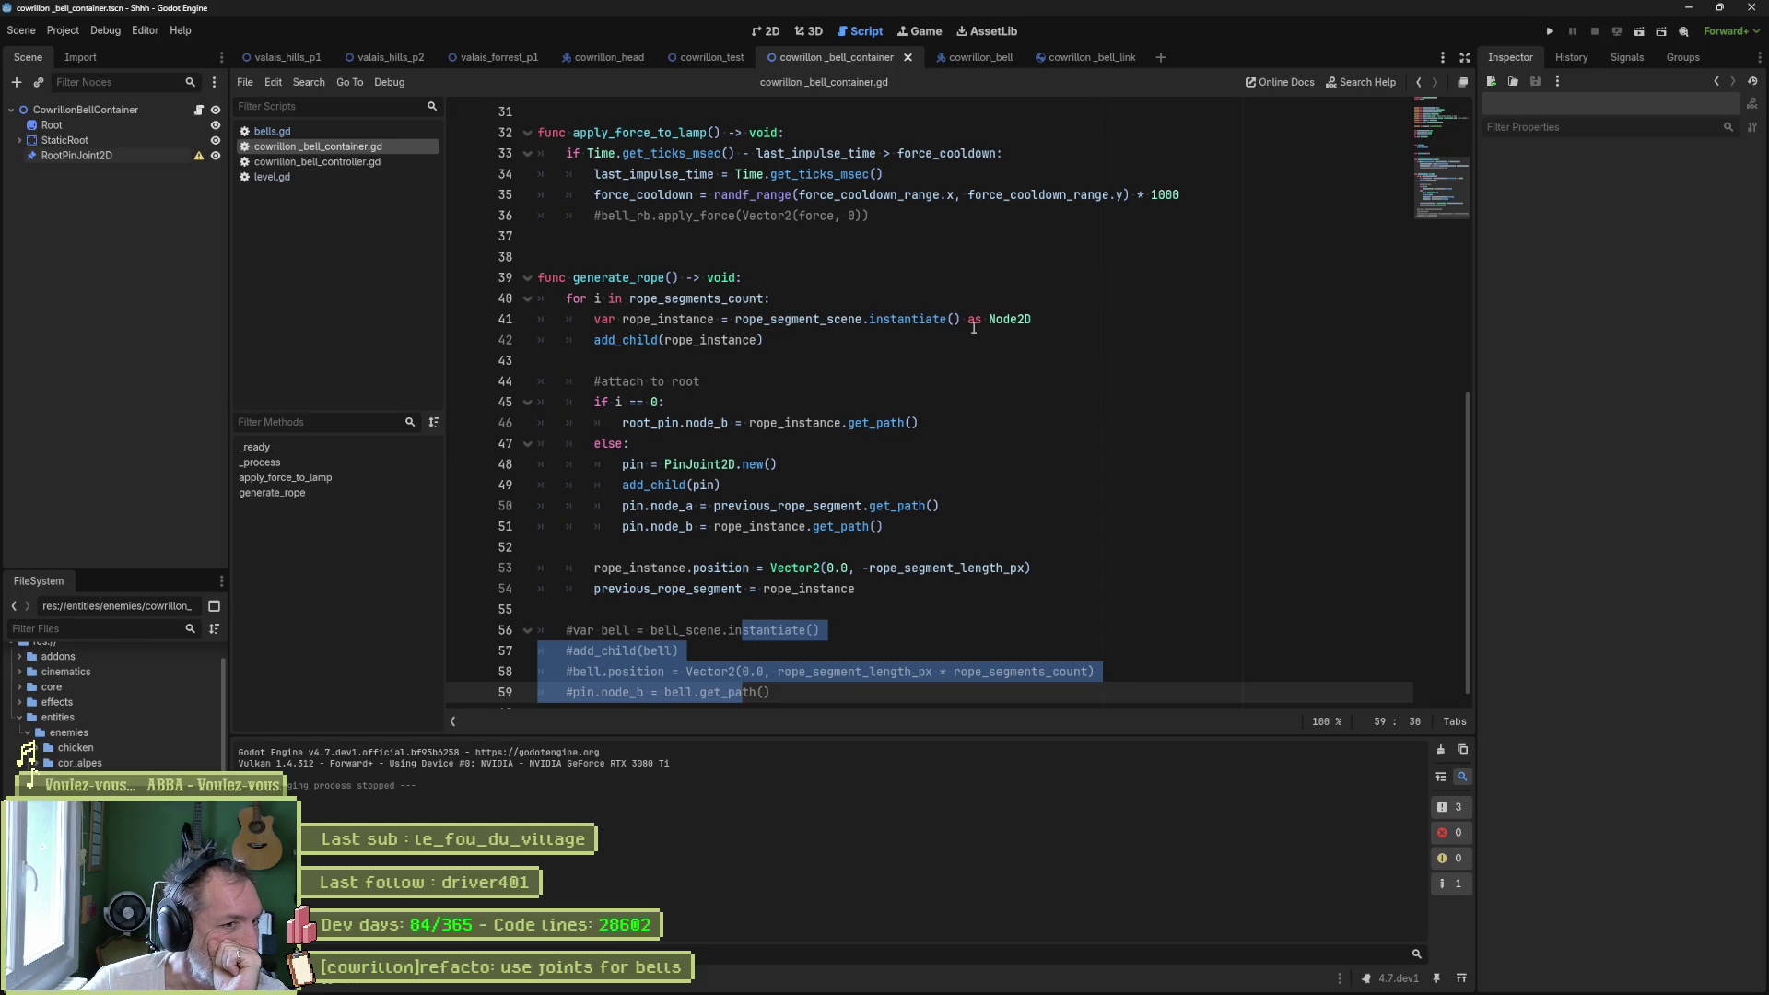
drag(1045, 318, 1048, 304)
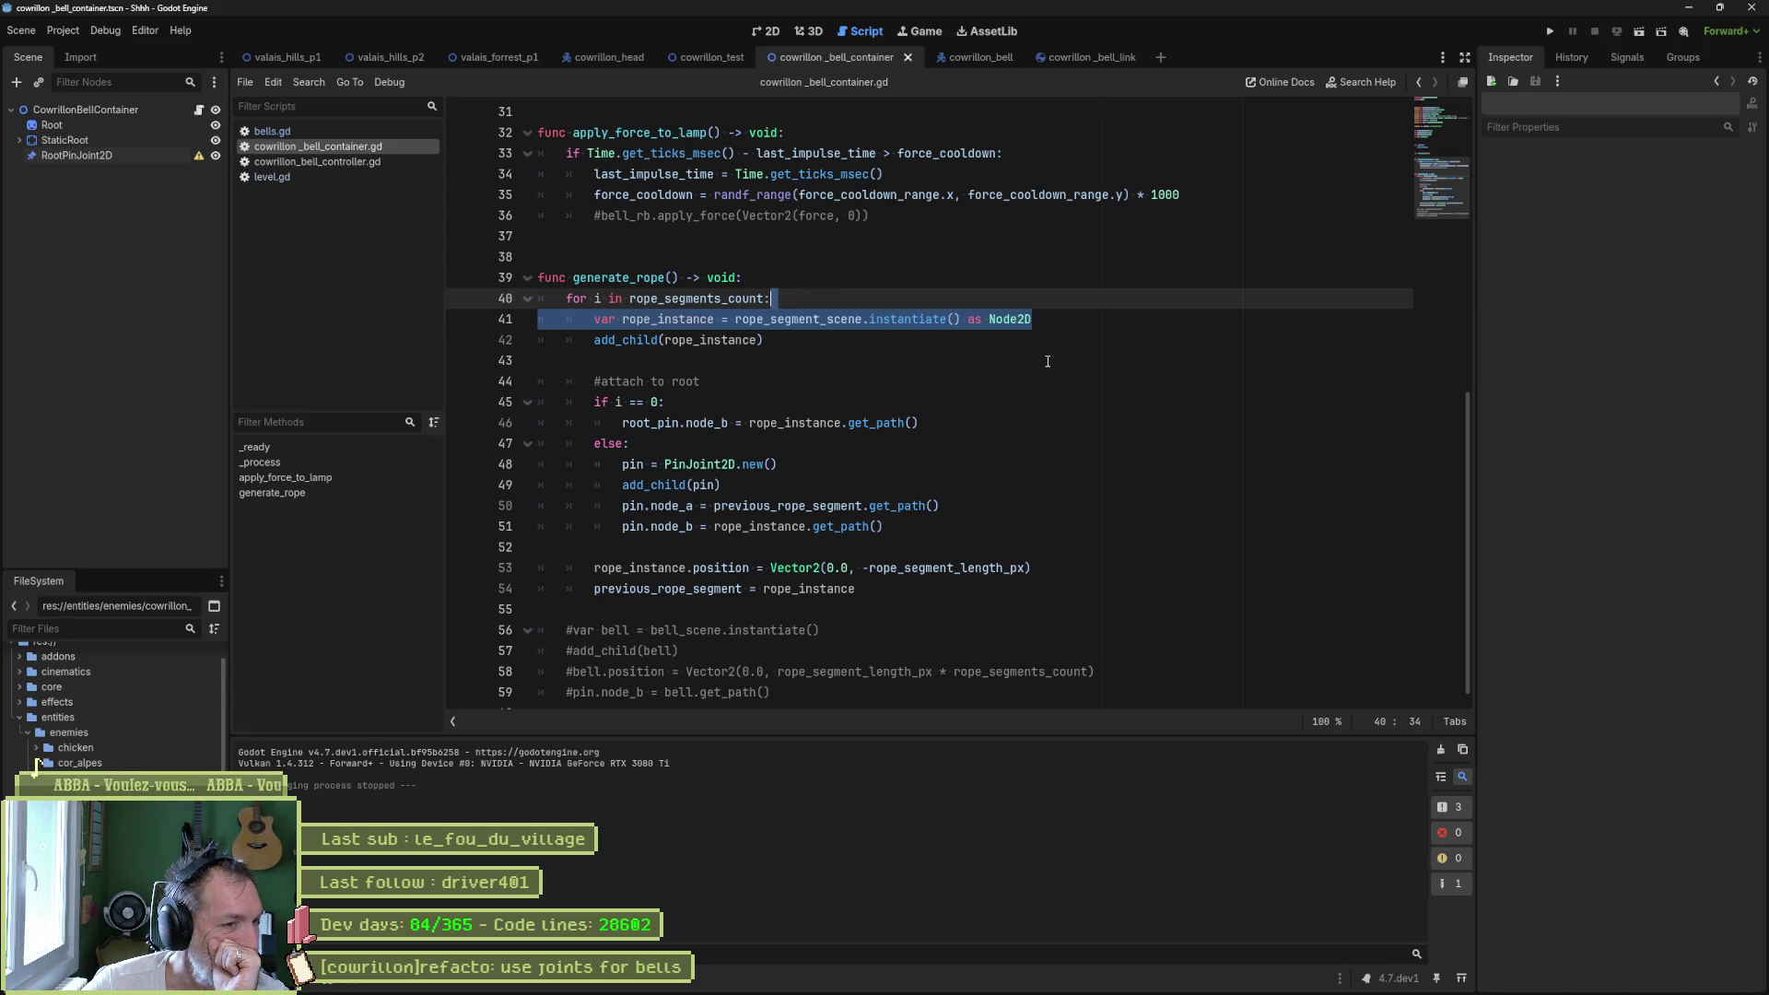
double_click(797, 423)
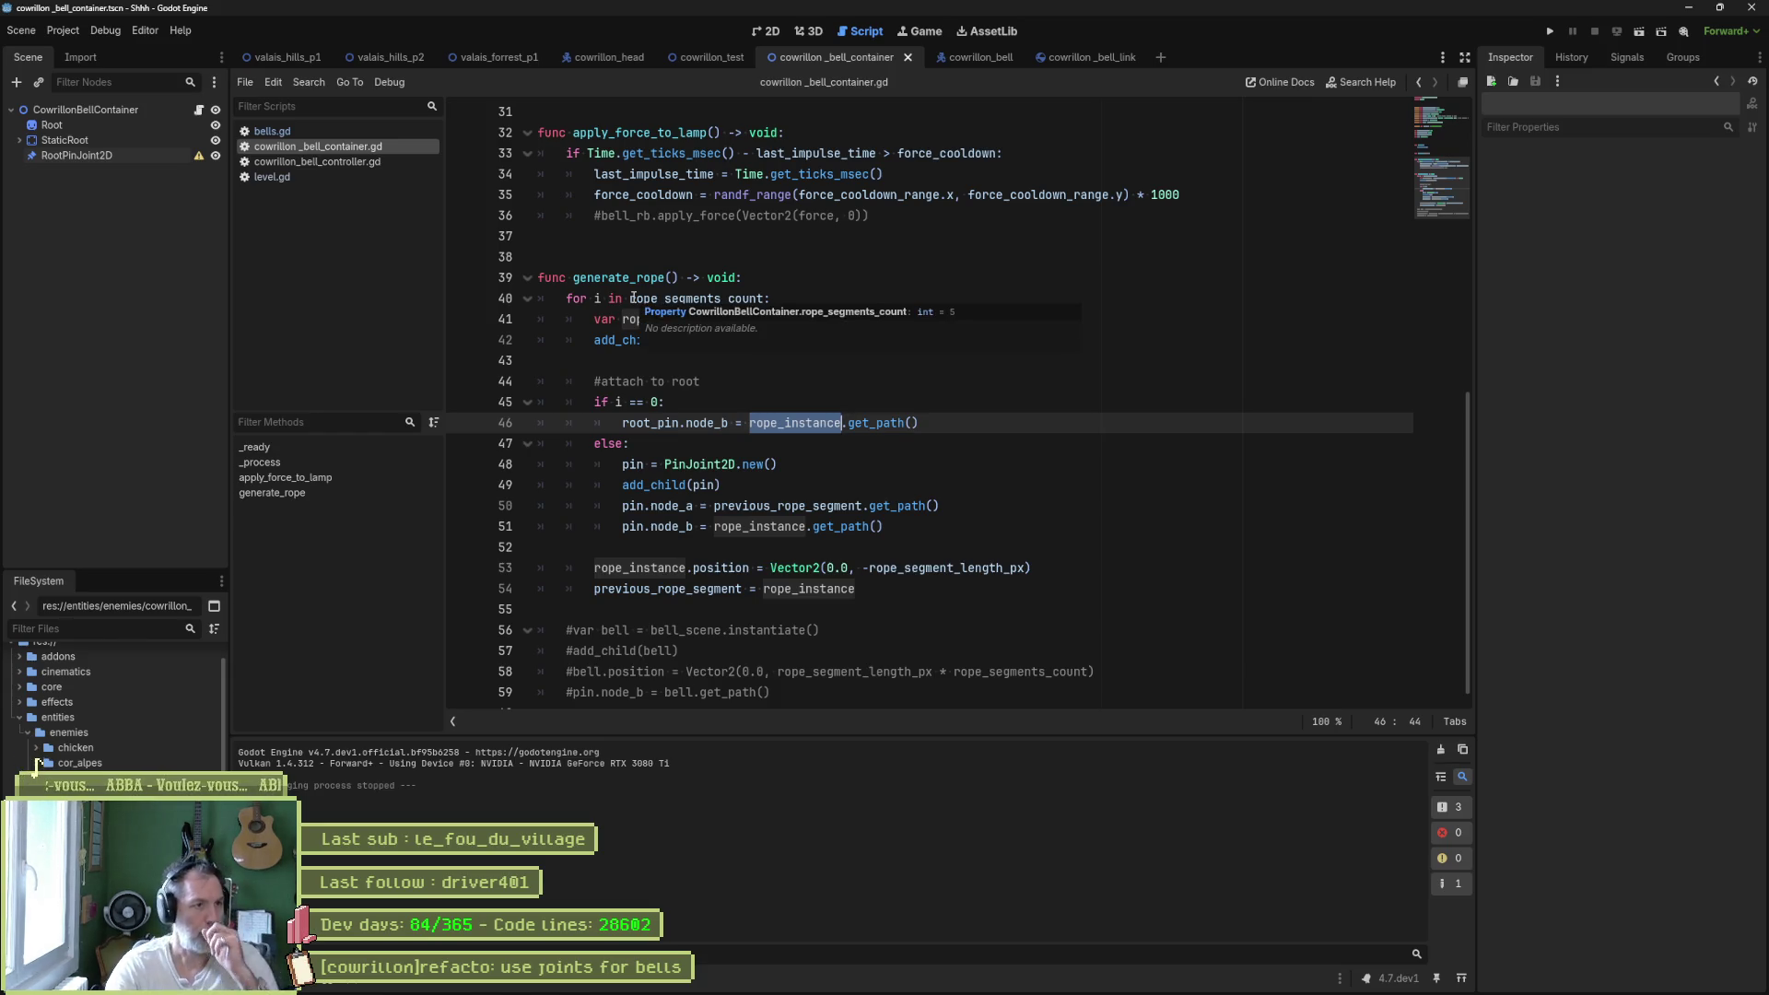
mouse_move(807, 506)
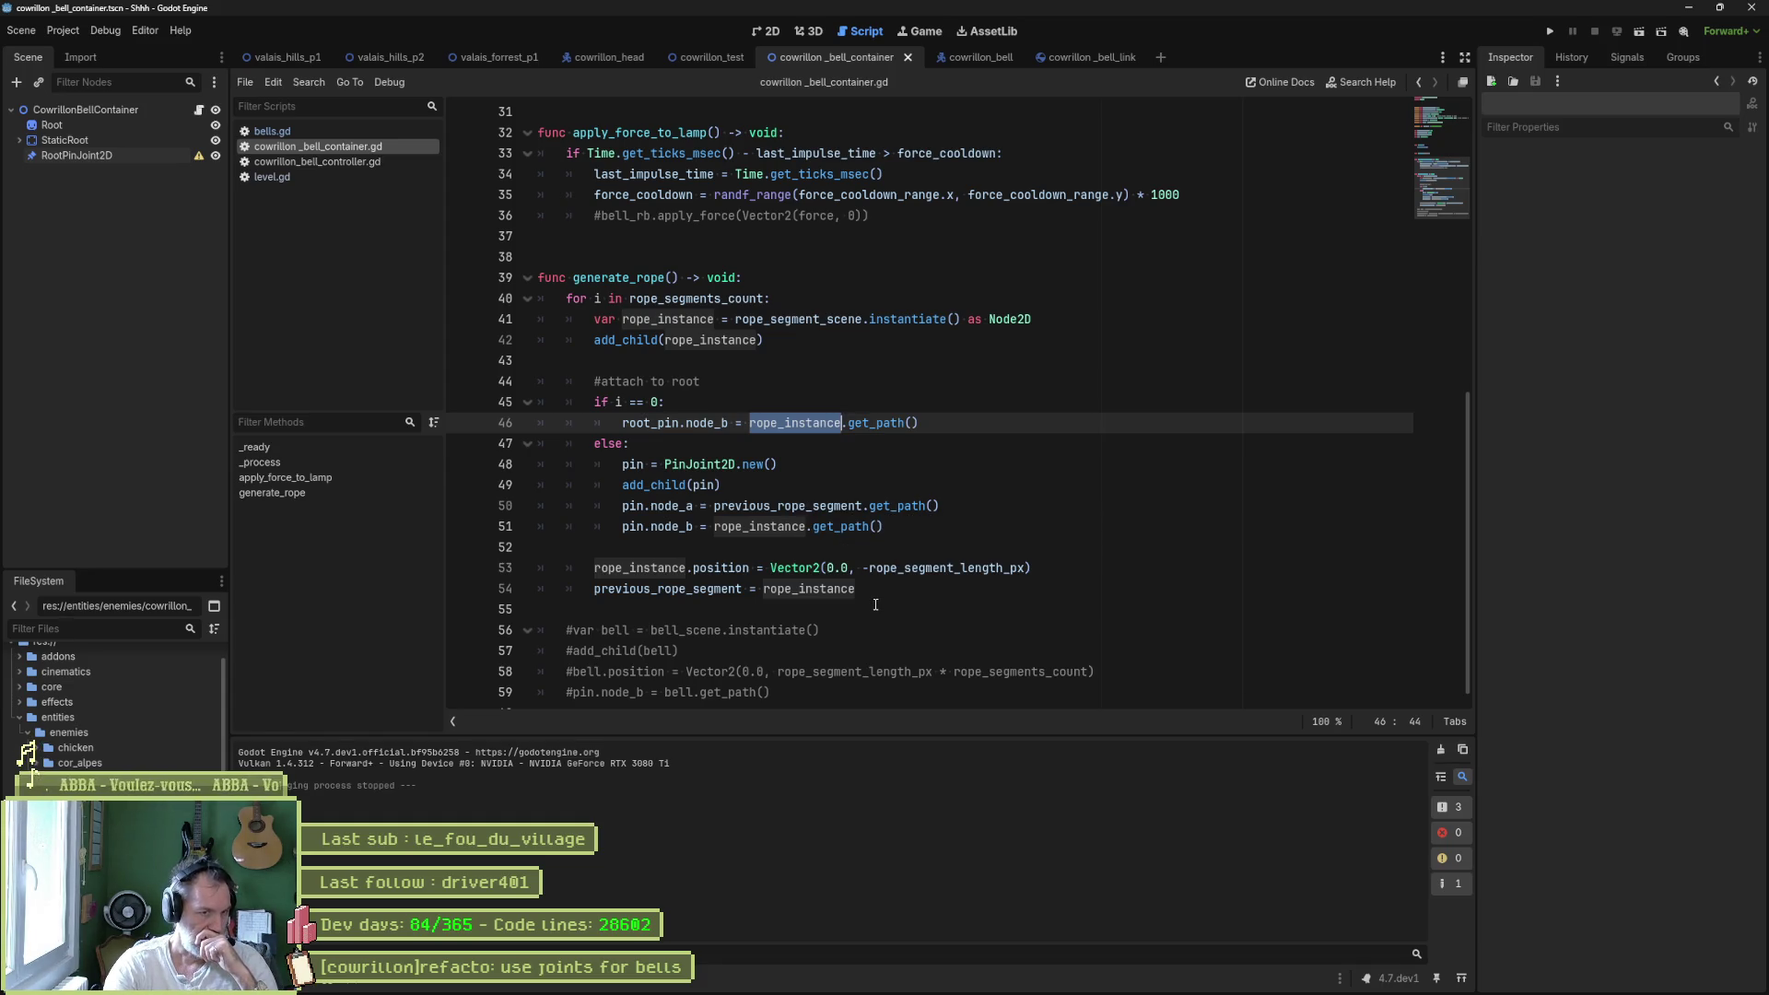
scroll(873, 590, down, 1)
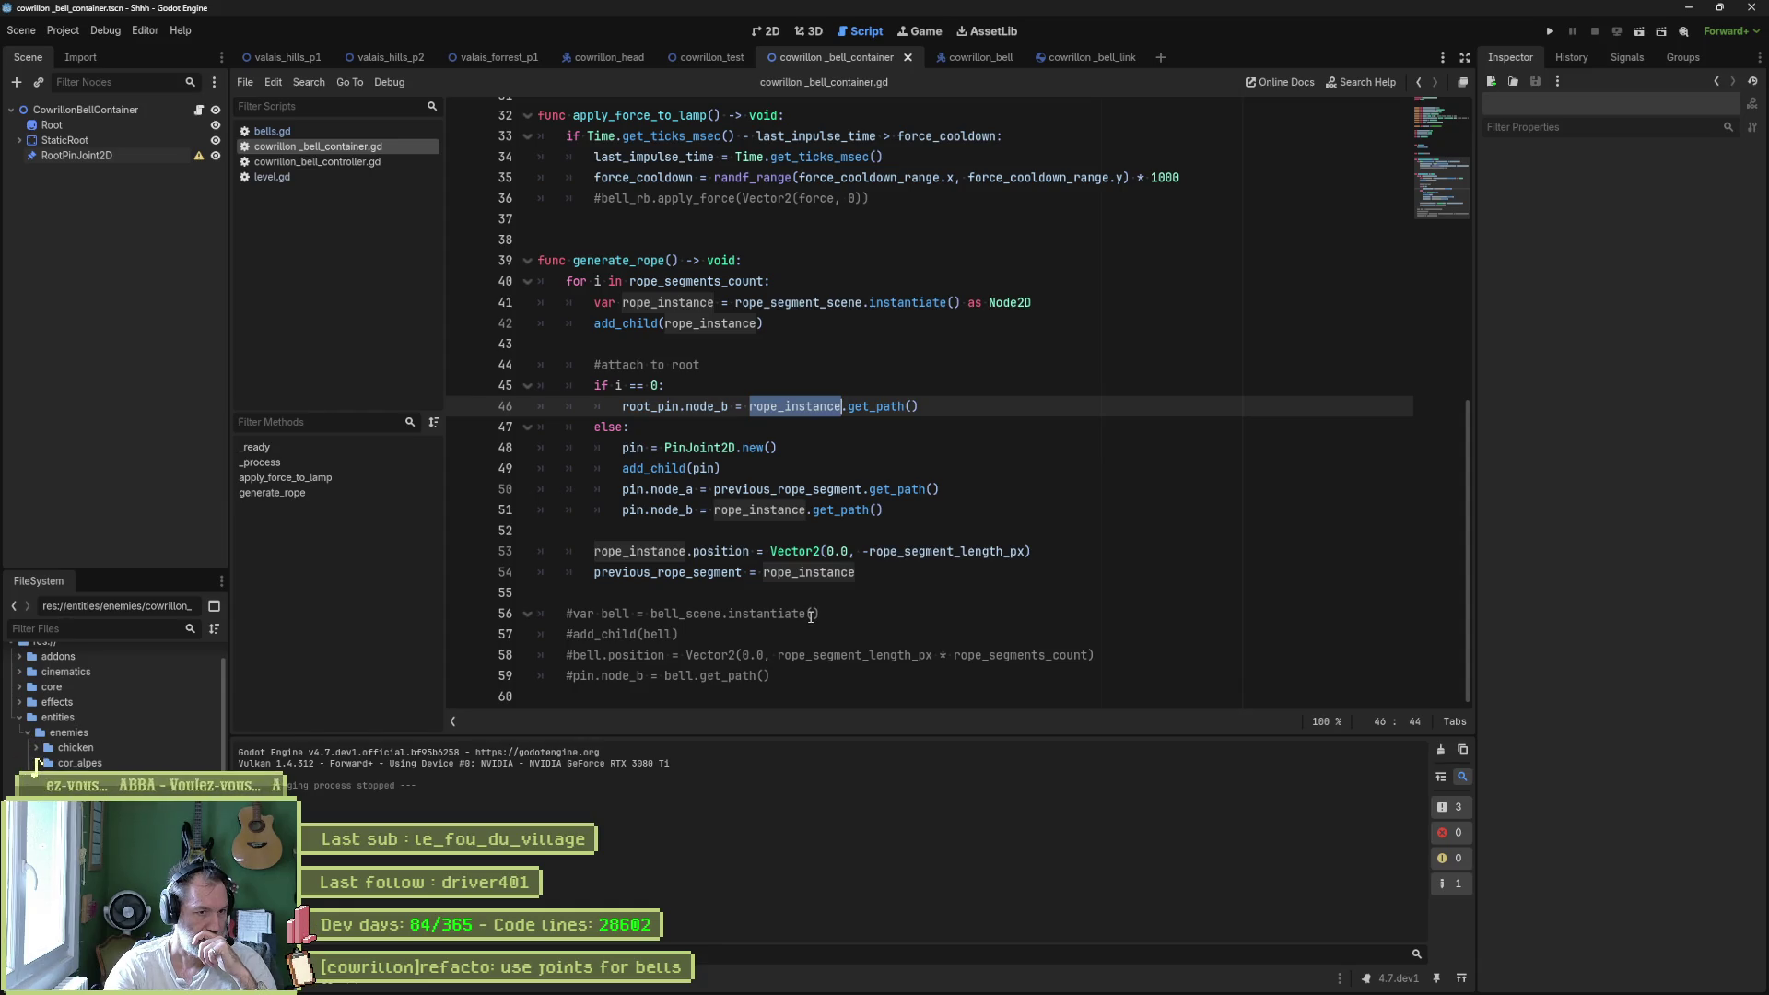
drag(679, 615, 679, 655)
- Uncomment bell lines 56–58, run the scene with F6, then stop it with F8
key(ctrl+k)
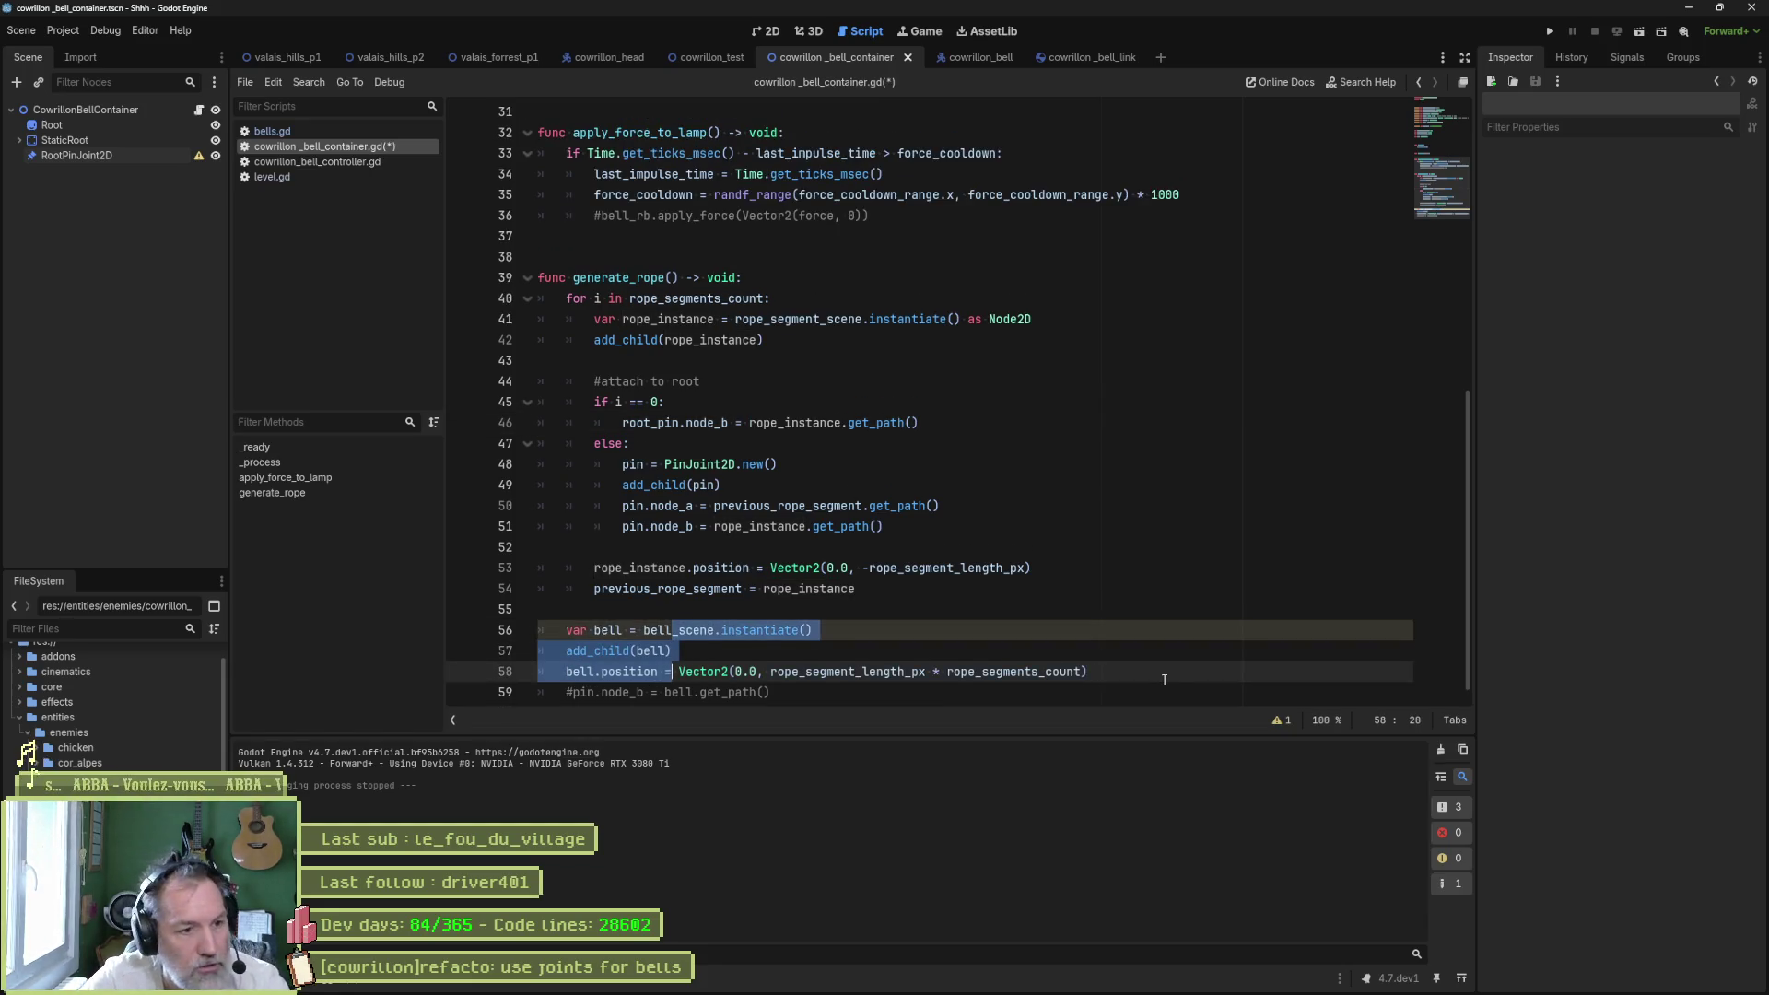
key(F6)
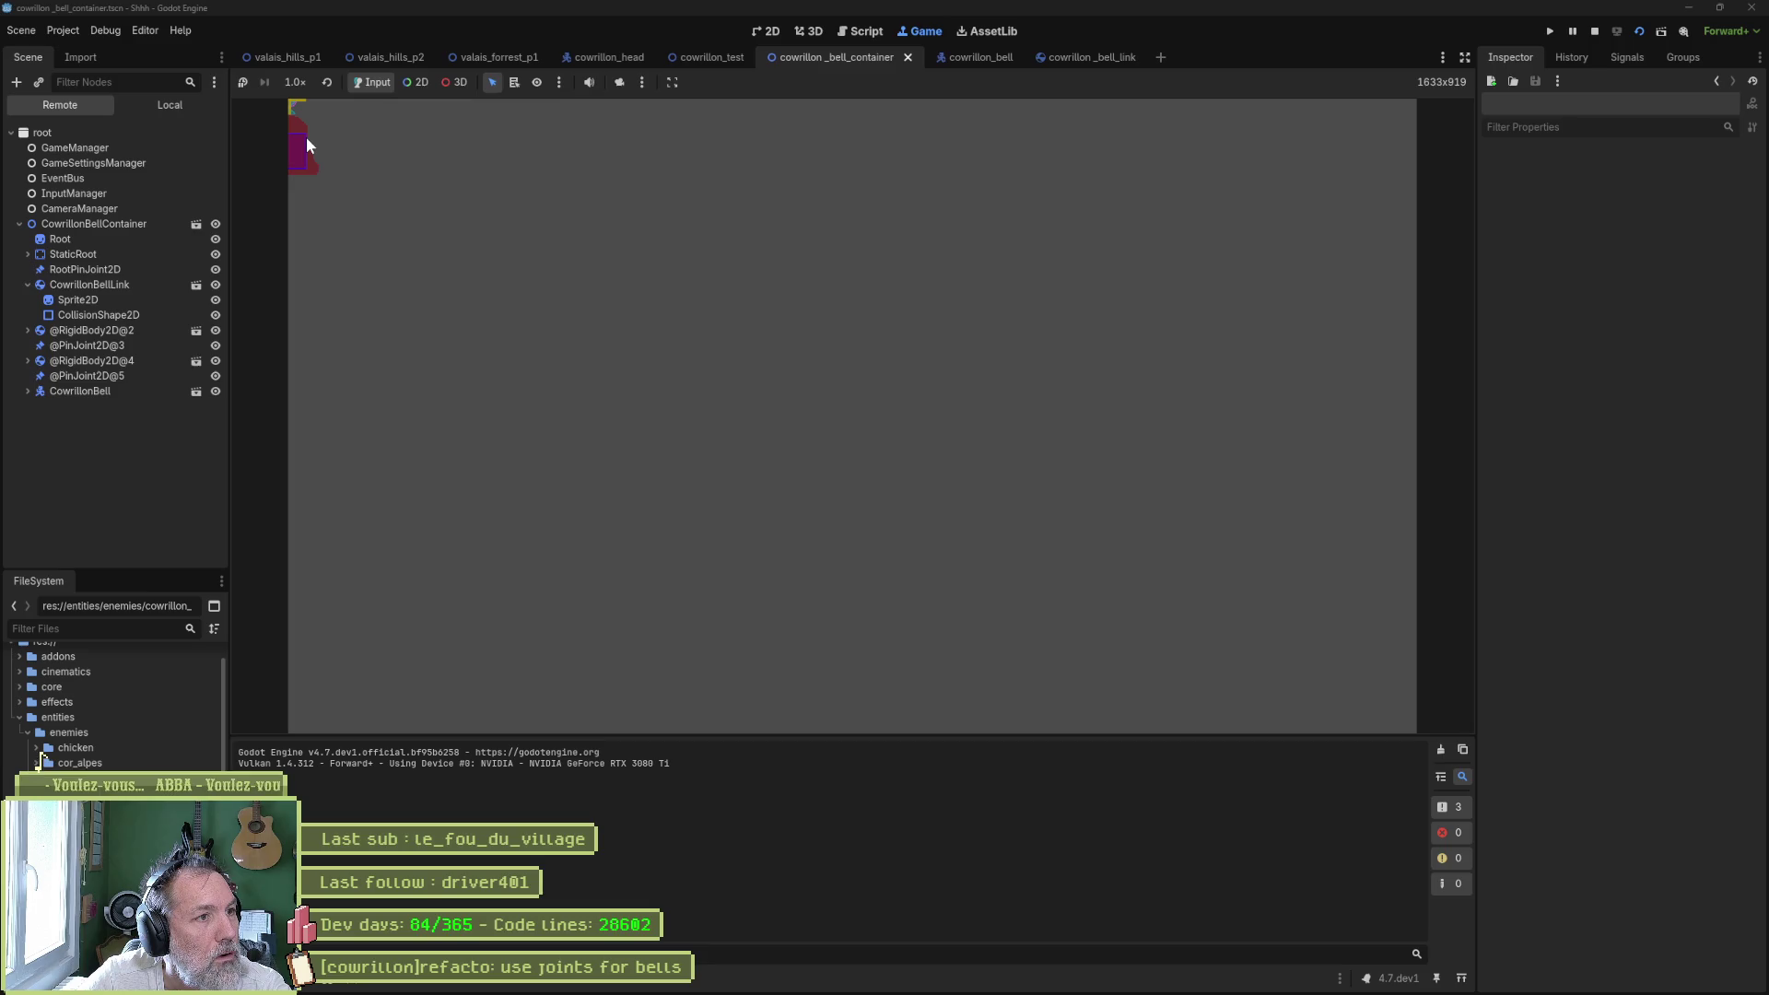
key(F8)
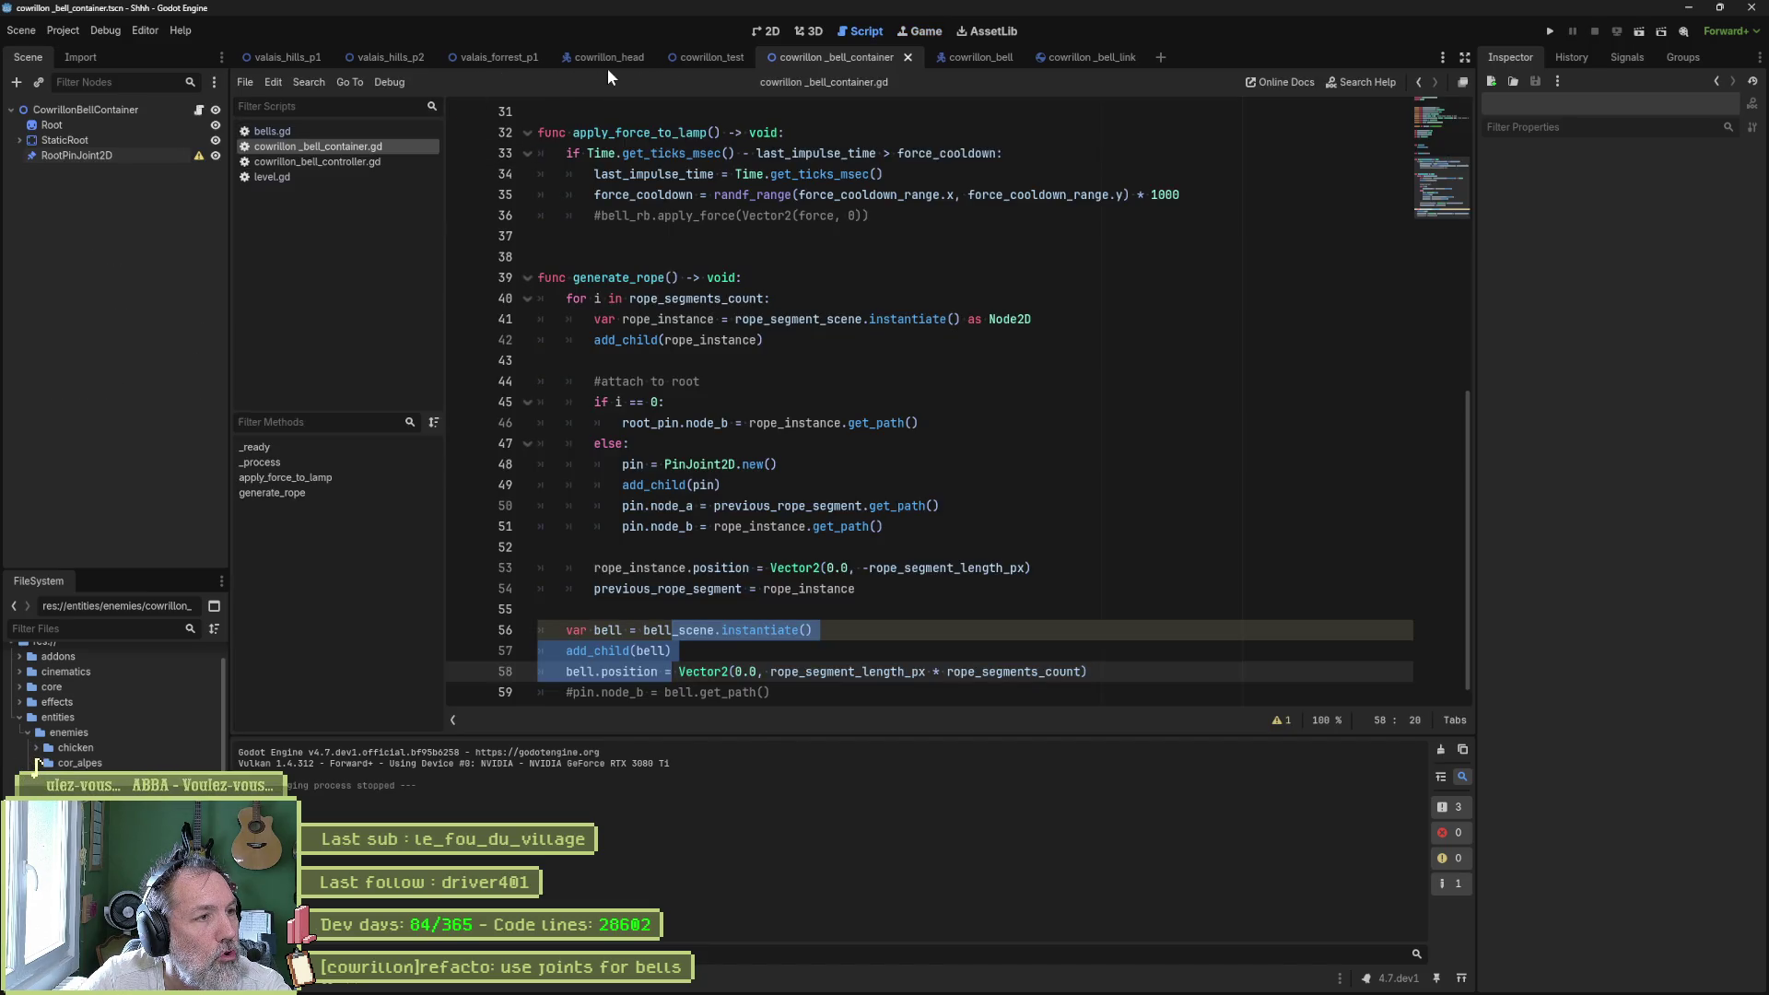